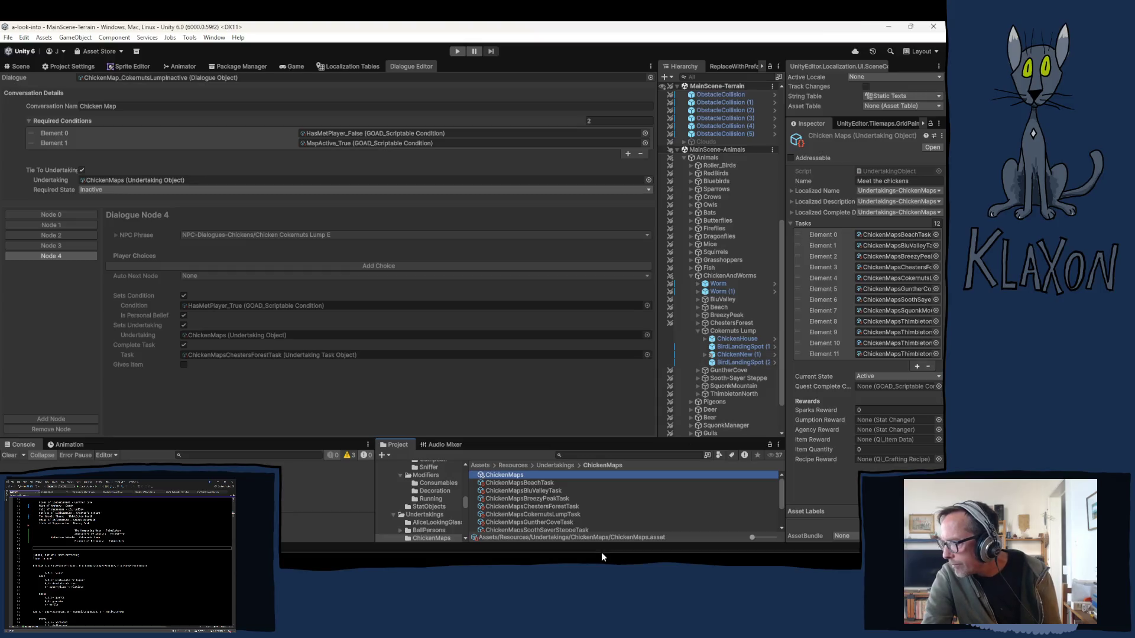
Select the ChickenMapsCokernutsLumpTask asset and highlight its map name text
{"action": "left_click", "coordinate": [552, 514]}
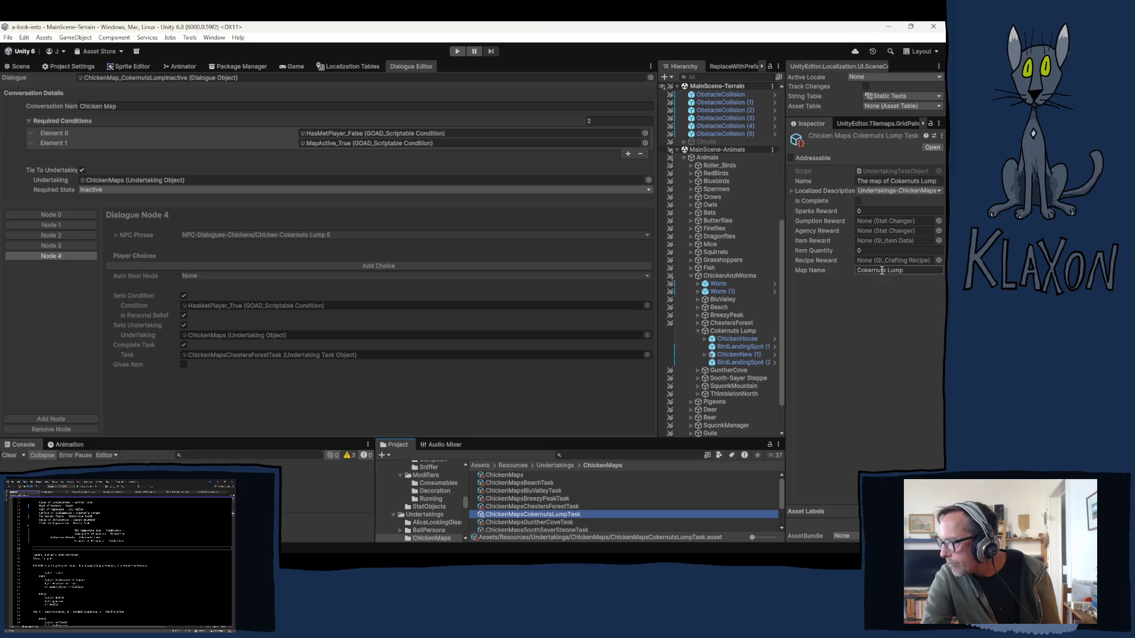
{"action": "left_click", "coordinate": [881, 270]}
{"action": "left_click_drag", "start_coordinate": [912, 271], "coordinate": [856, 270]}
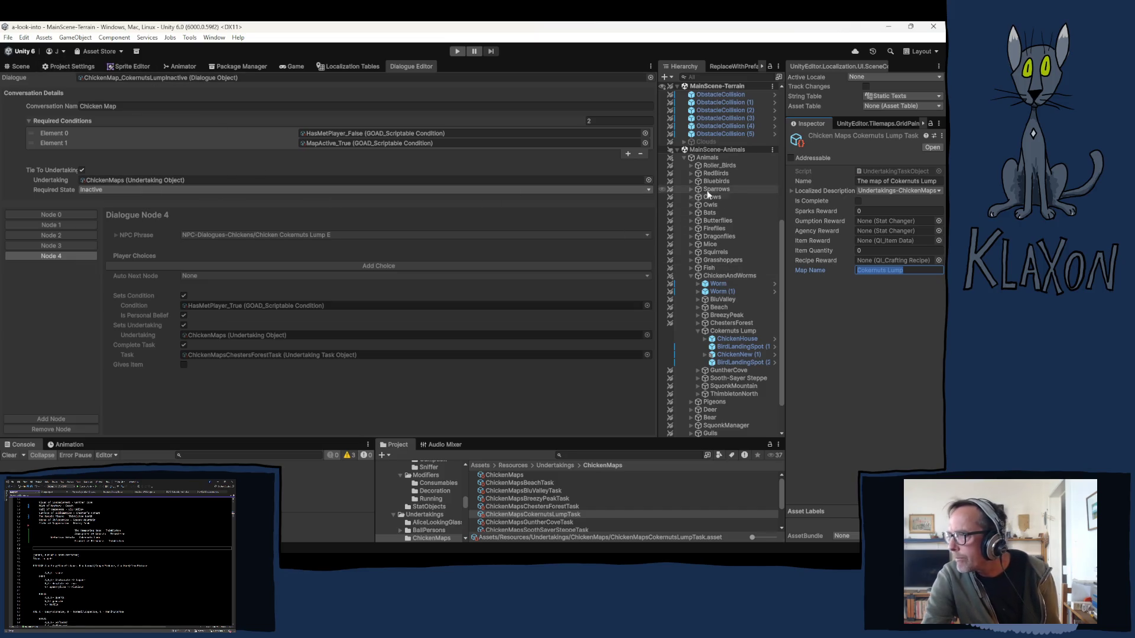
{"action": "scroll", "coordinate": [736, 129], "scroll_direction": "up", "scroll_amount": 8}
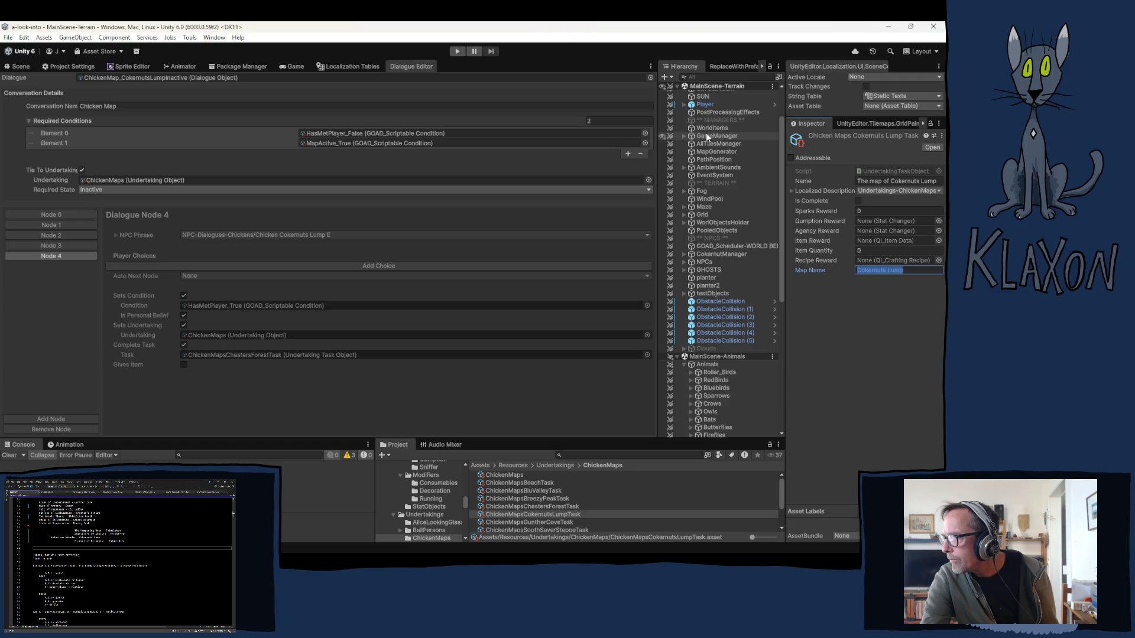
{"action": "scroll", "coordinate": [703, 109], "scroll_direction": "up", "scroll_amount": 2}
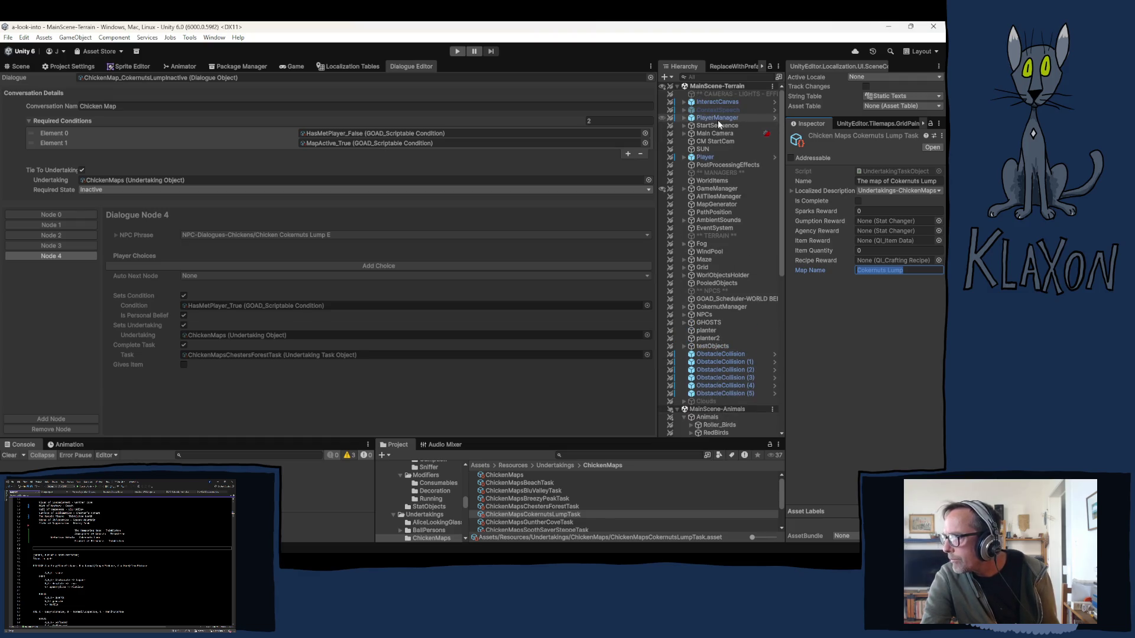
On PlayerManager, expand the Cokernuts Lump map area and select its Map Name field
{"action": "left_click", "coordinate": [717, 117]}
{"action": "scroll", "coordinate": [840, 429], "scroll_direction": "down", "scroll_amount": 5}
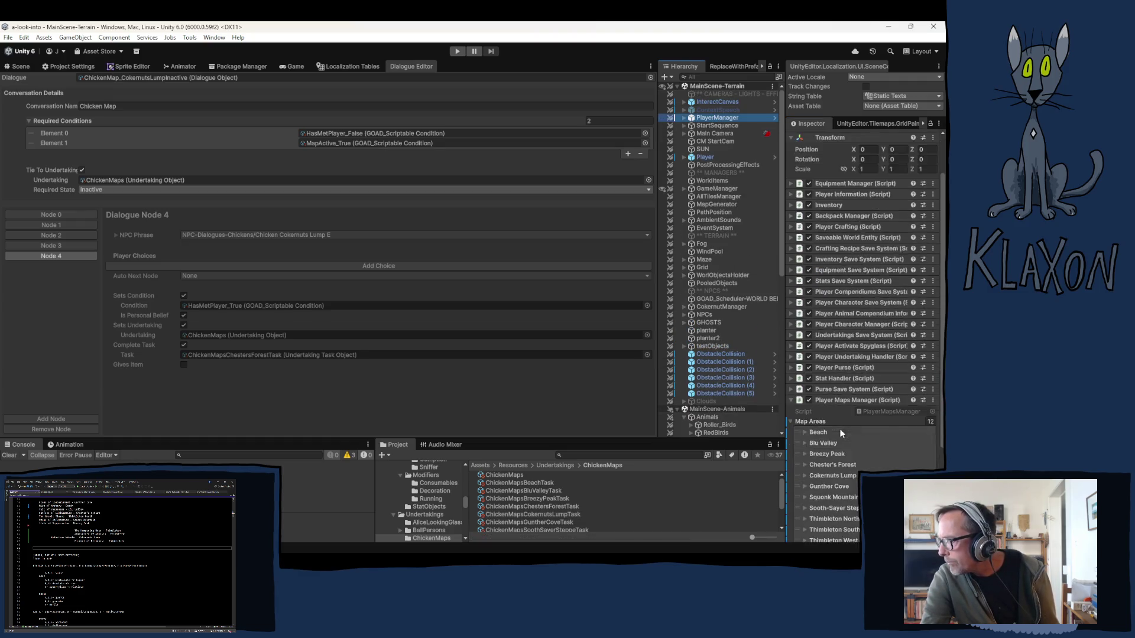
{"action": "left_click", "coordinate": [814, 421]}
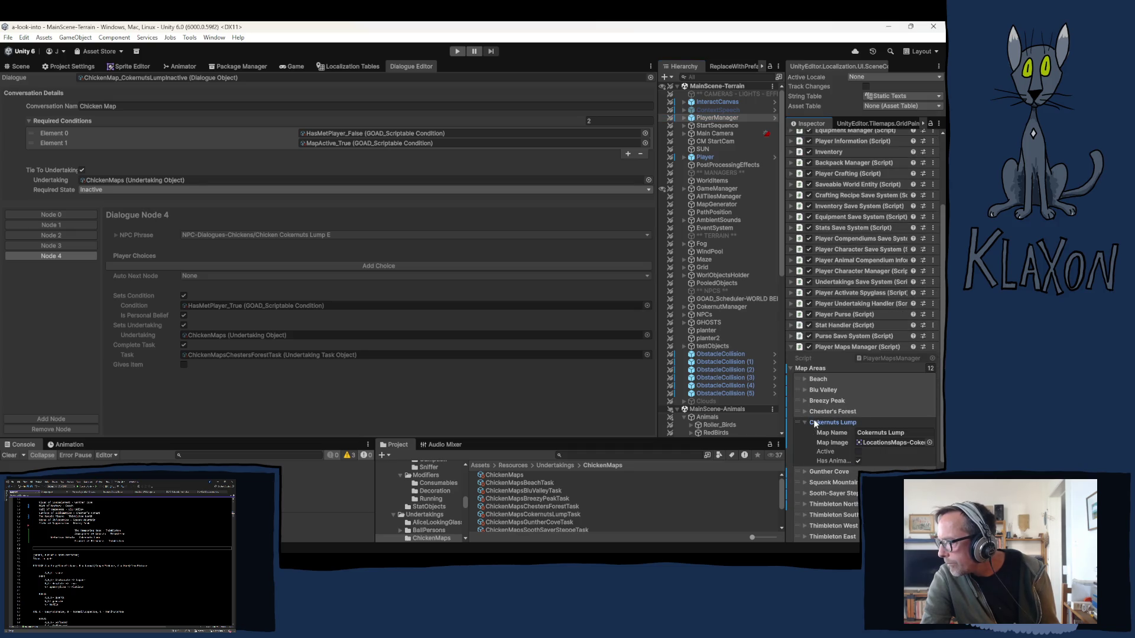
{"action": "left_click", "coordinate": [911, 433]}
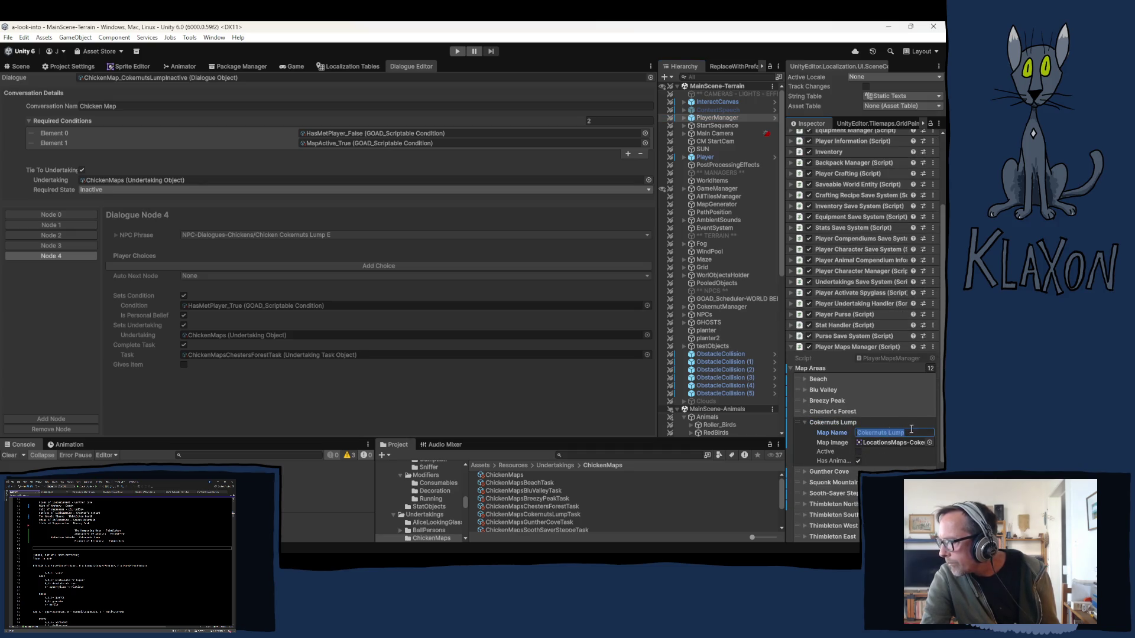
Move to the end of the map name, then enter Play mode to reach the title menu
{"action": "key", "text": "End"}
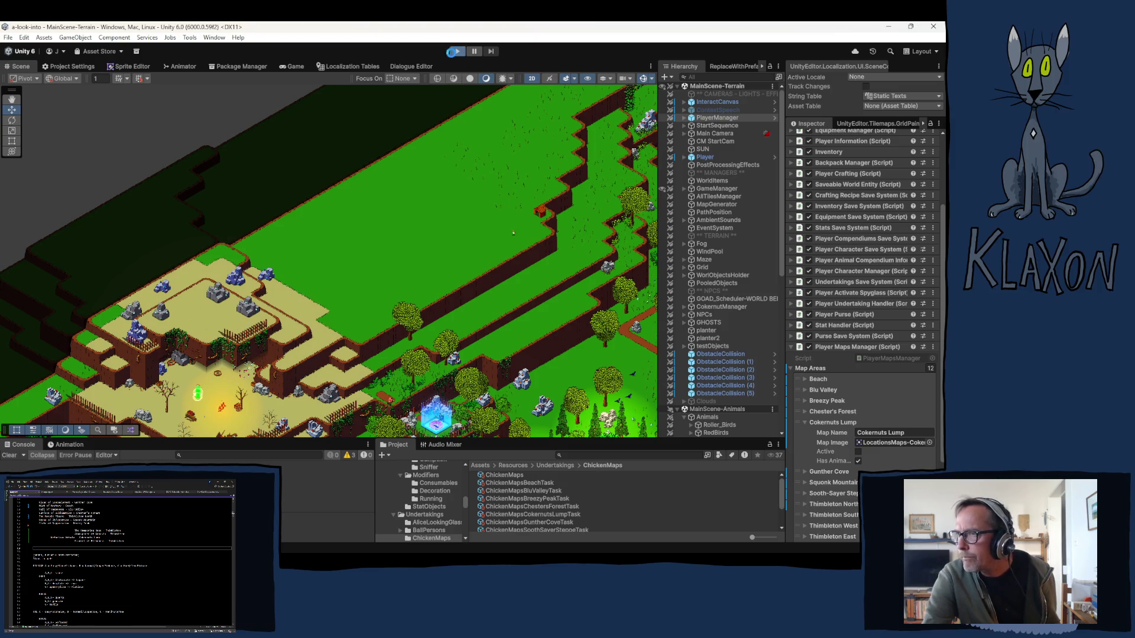
{"action": "left_click", "coordinate": [455, 52]}
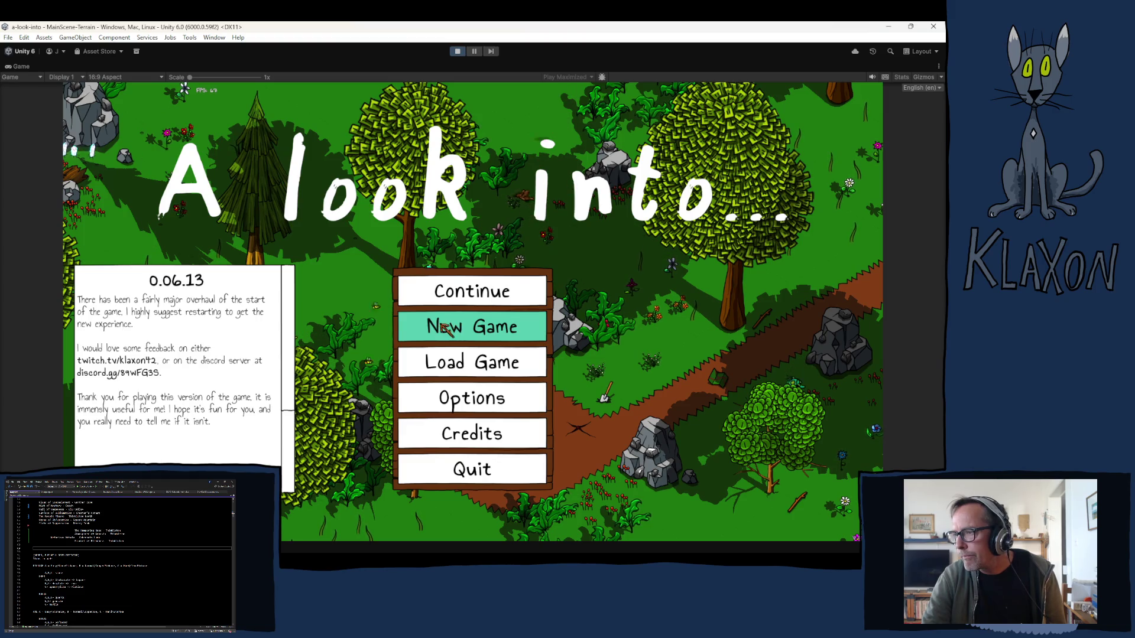
Start and confirm a new game, accept the character, then teleport to Cokernuts
{"action": "left_click", "coordinate": [440, 329]}
{"action": "left_click", "coordinate": [449, 384]}
{"action": "left_click", "coordinate": [495, 398]}
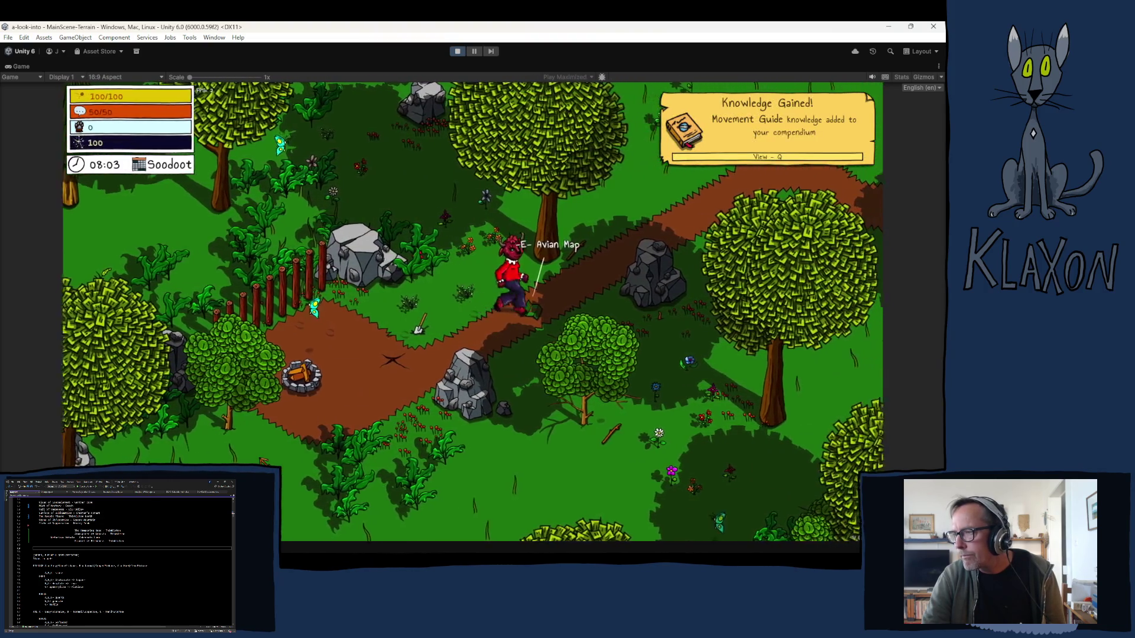
{"action": "key", "text": "m"}
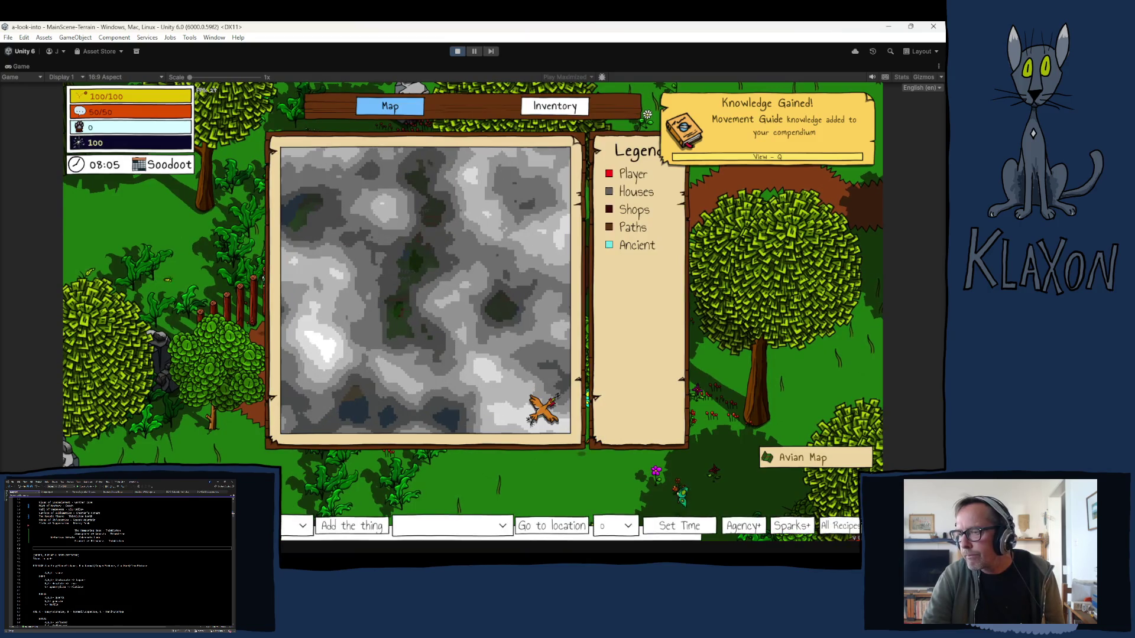
{"action": "key", "text": "m"}
{"action": "left_click", "coordinate": [490, 530]}
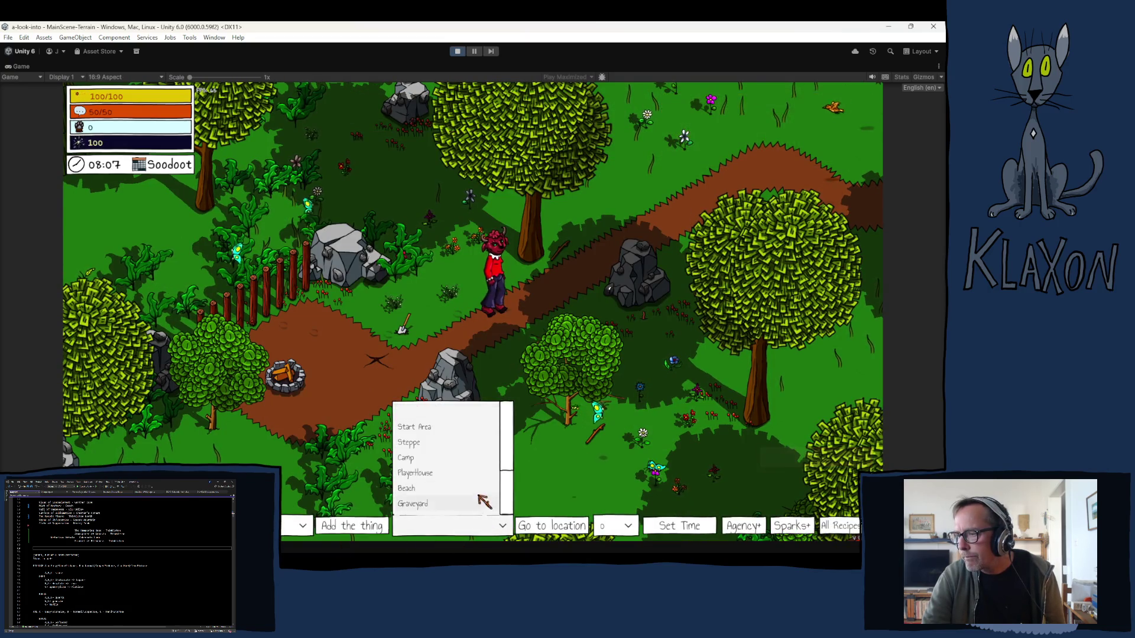
{"action": "scroll", "coordinate": [506, 464], "scroll_direction": "down", "scroll_amount": 1}
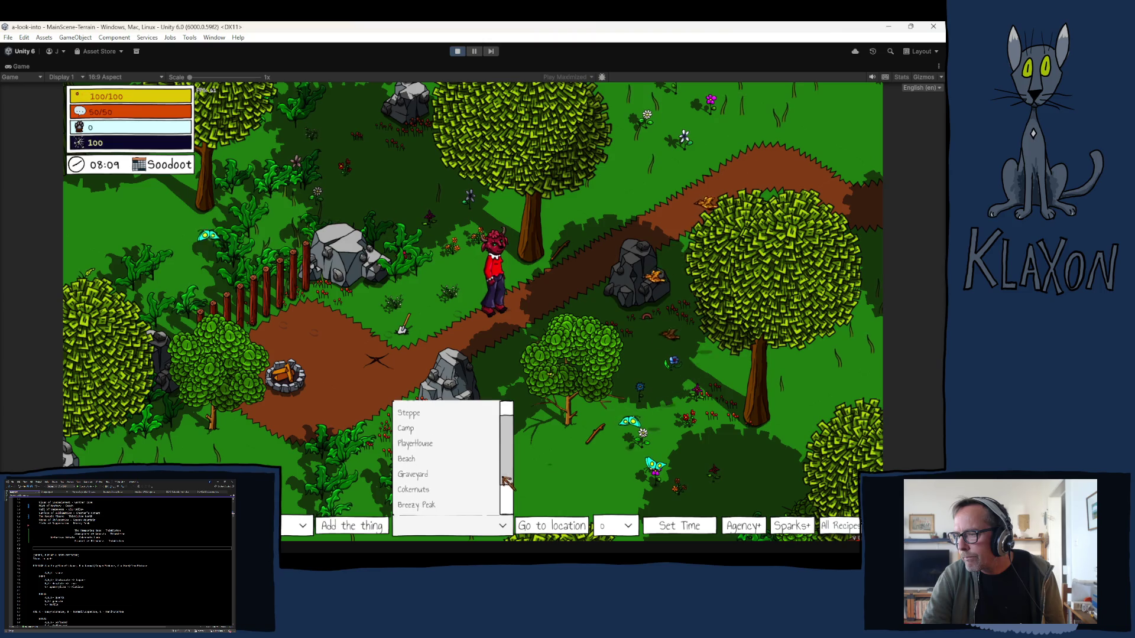
{"action": "left_click", "coordinate": [423, 477]}
Walk the character up-right across the grass to the chicken
{"action": "key", "text": "w"}
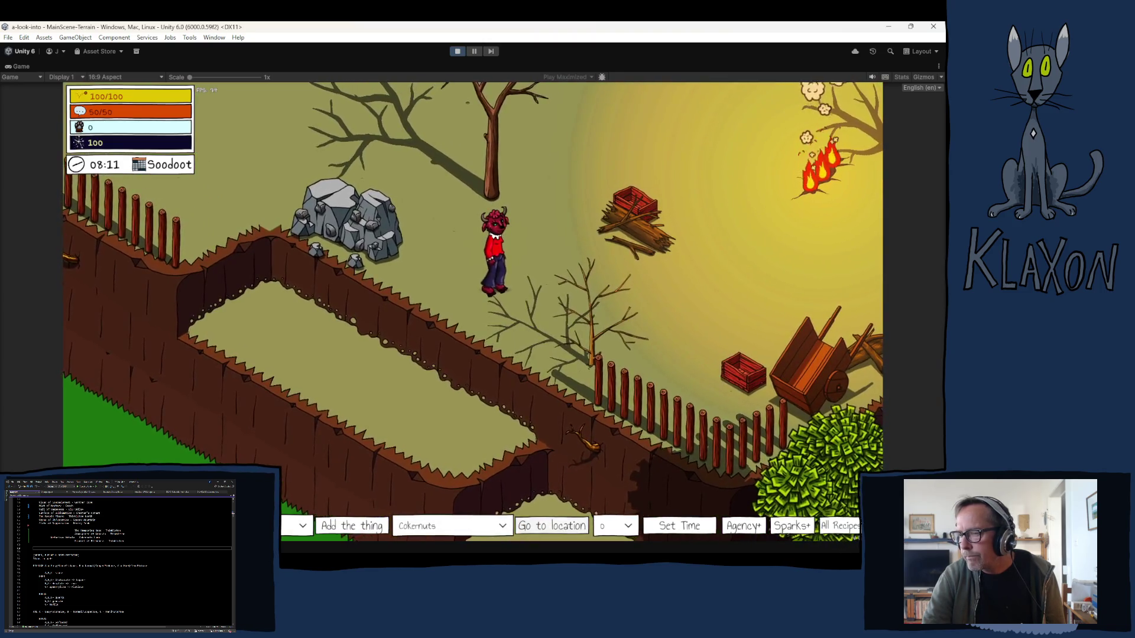
{"action": "key", "text": "d"}
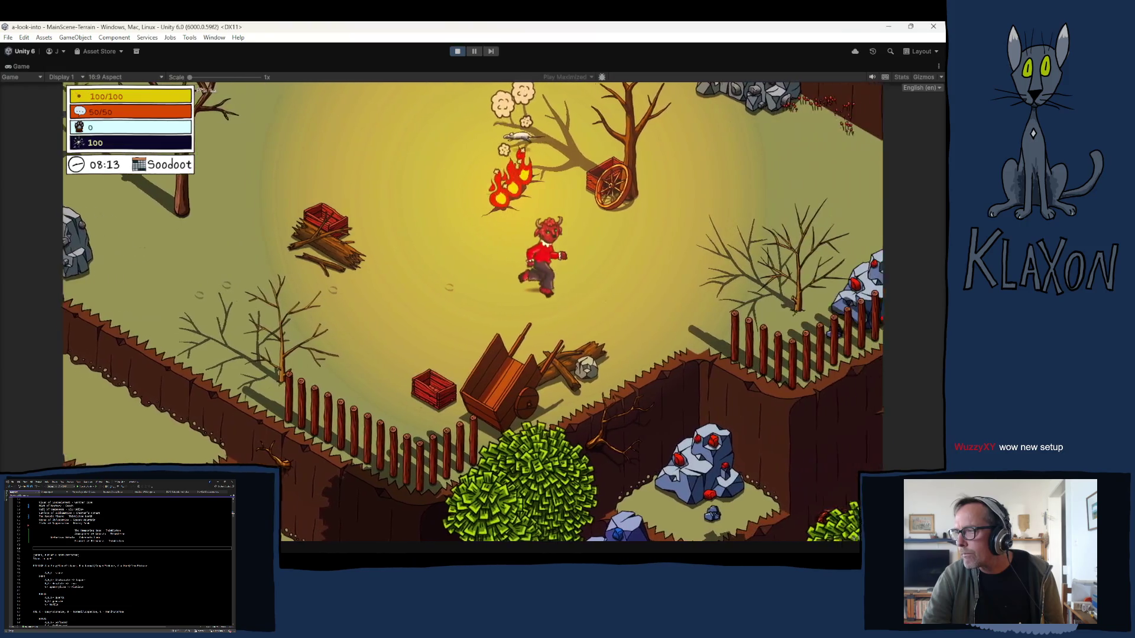
{"action": "key", "text": "d"}
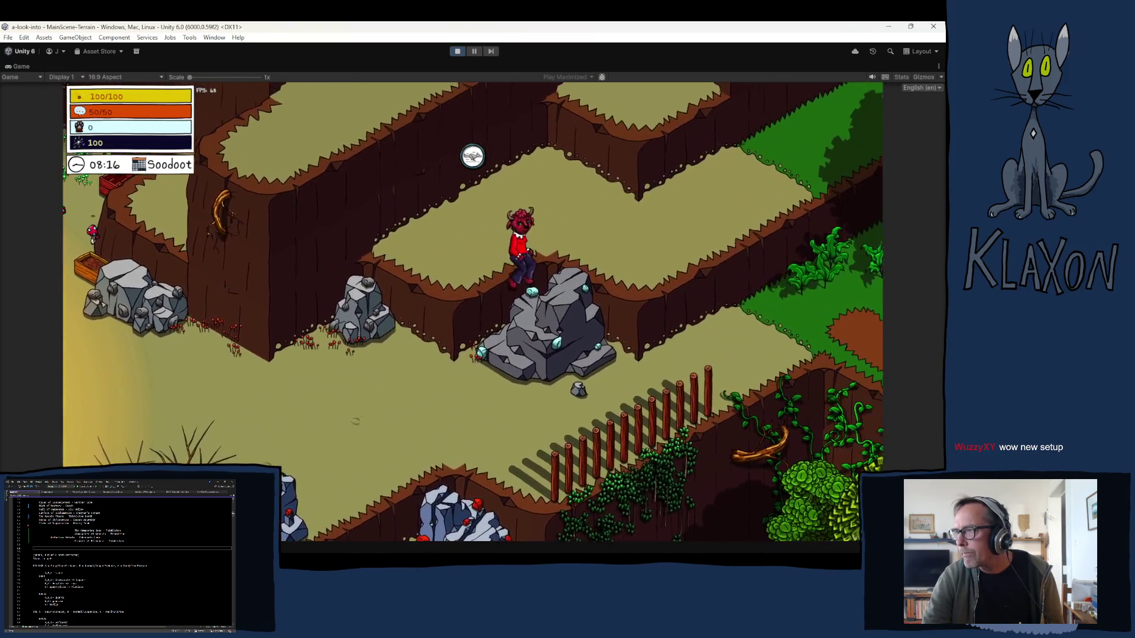
{"action": "key", "text": "d"}
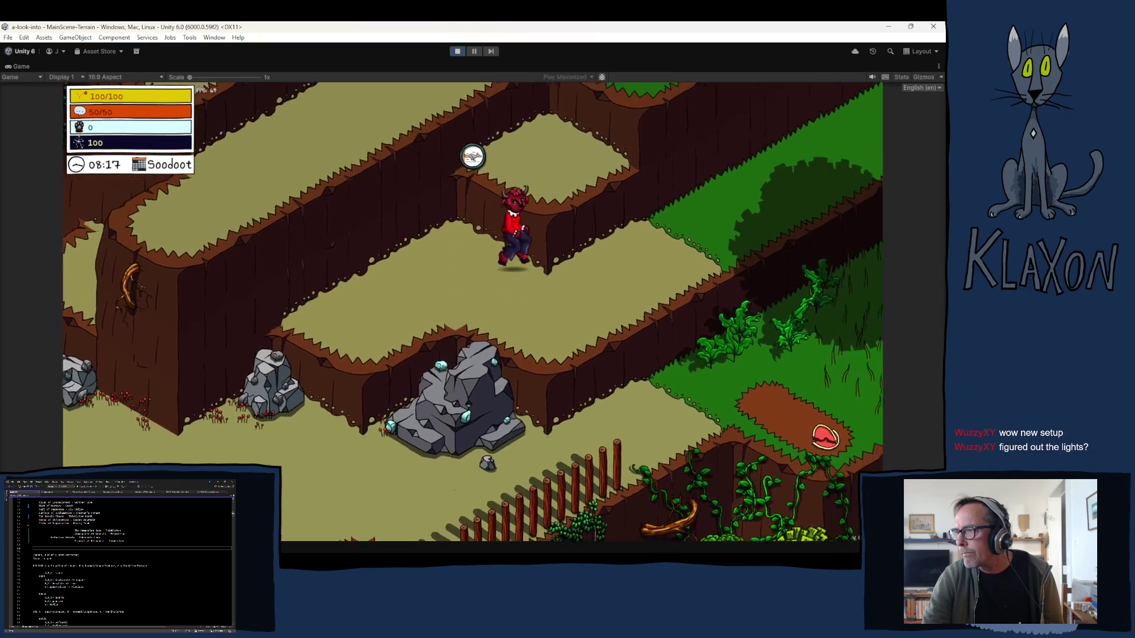
{"action": "key", "text": "d"}
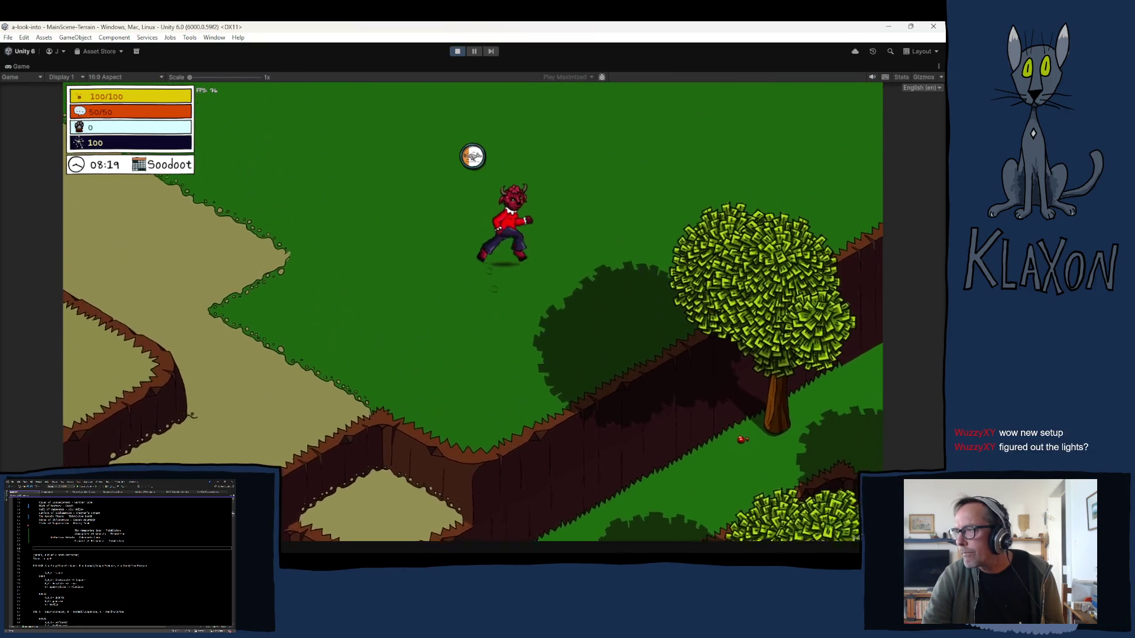
{"action": "key", "text": "d"}
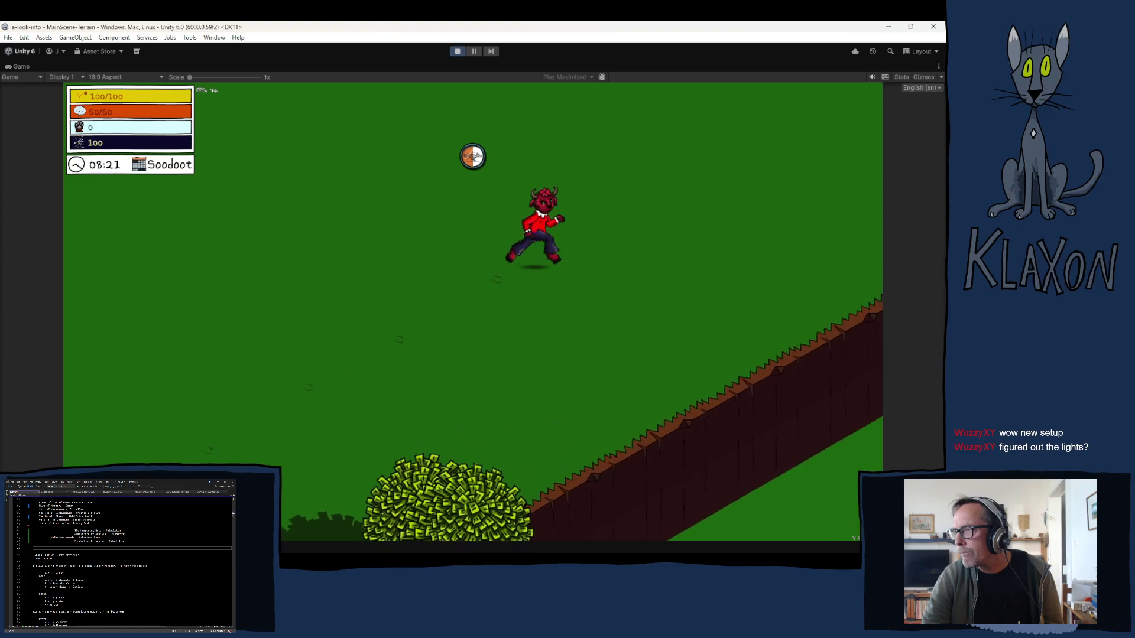
{"action": "key", "text": "d"}
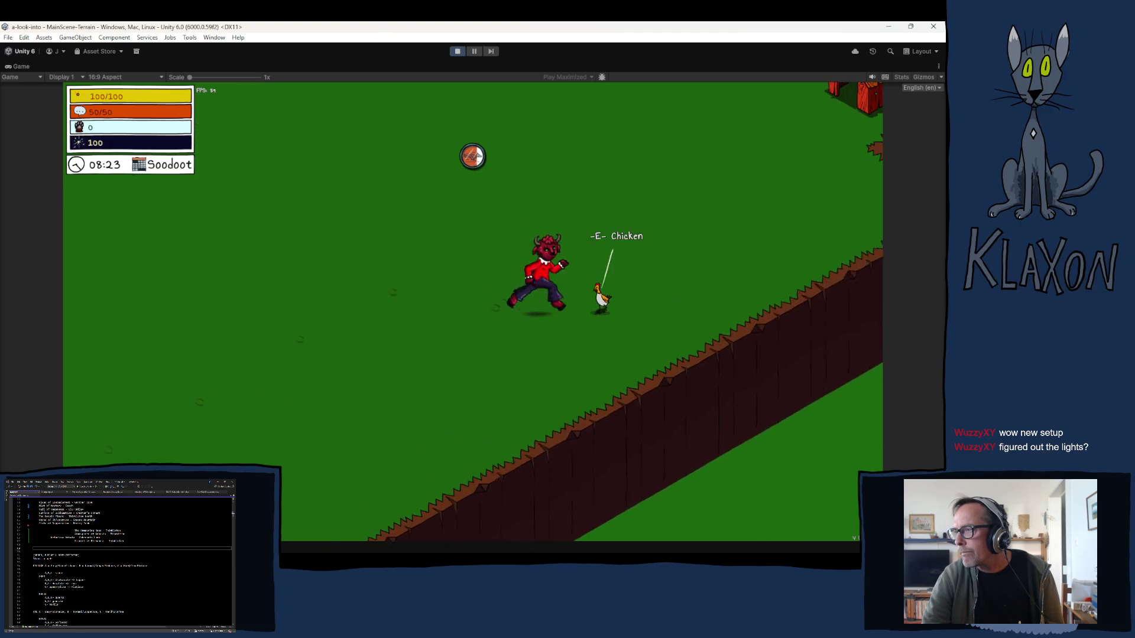
Talk to the chicken twice, advancing its map-nebula dialogue to the end
{"action": "key", "text": "e"}
{"action": "key", "text": "space"}
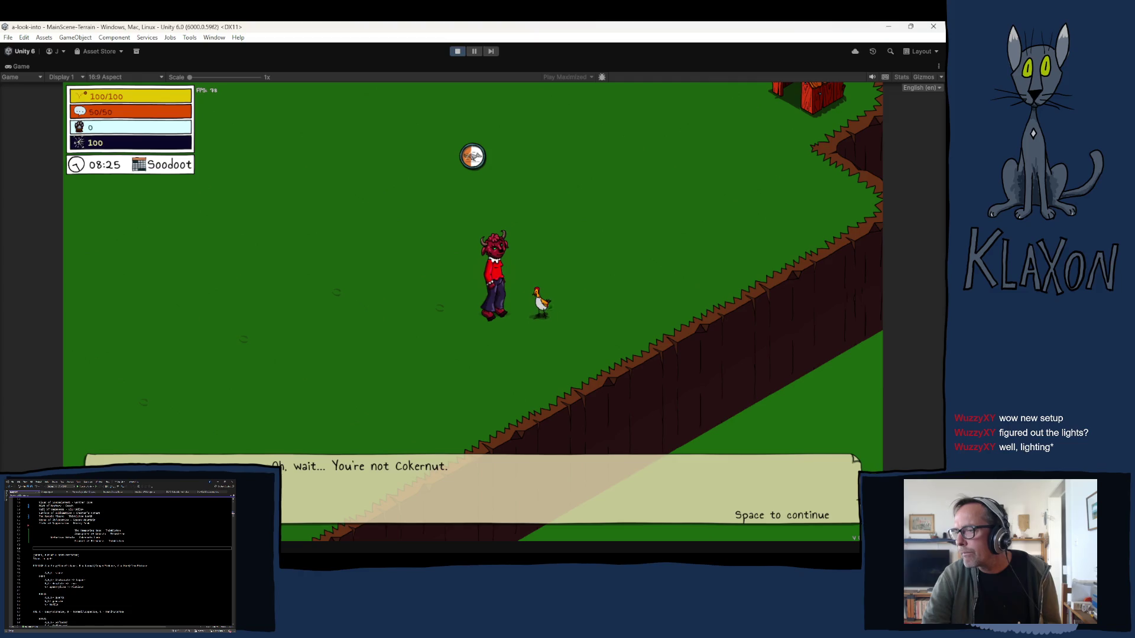
{"action": "key", "text": "space"}
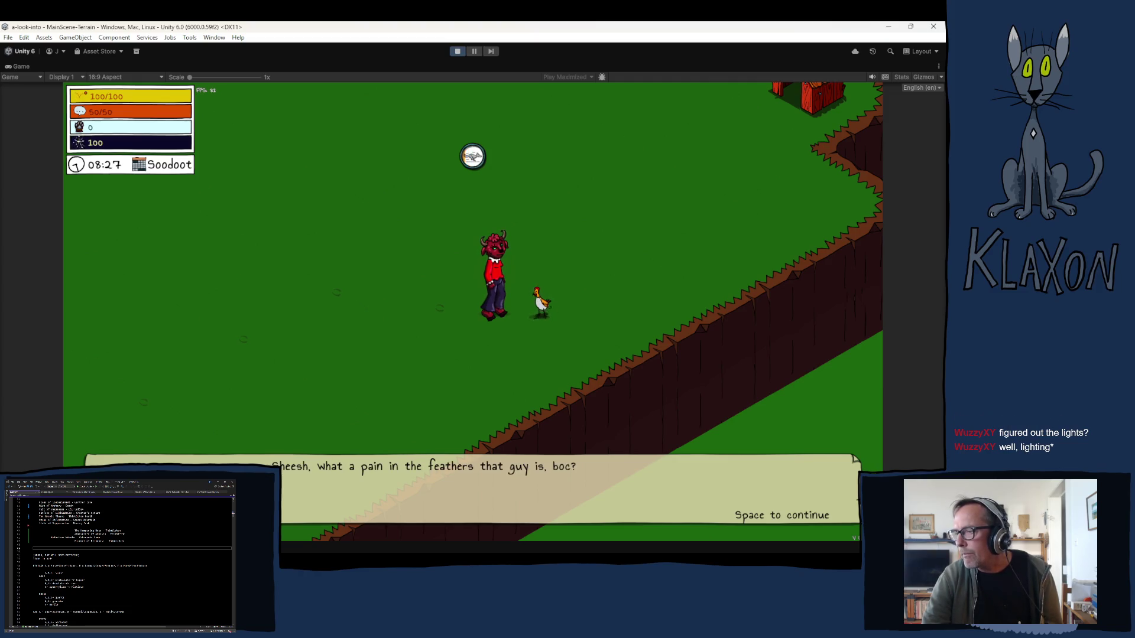
{"action": "key", "text": "space"}
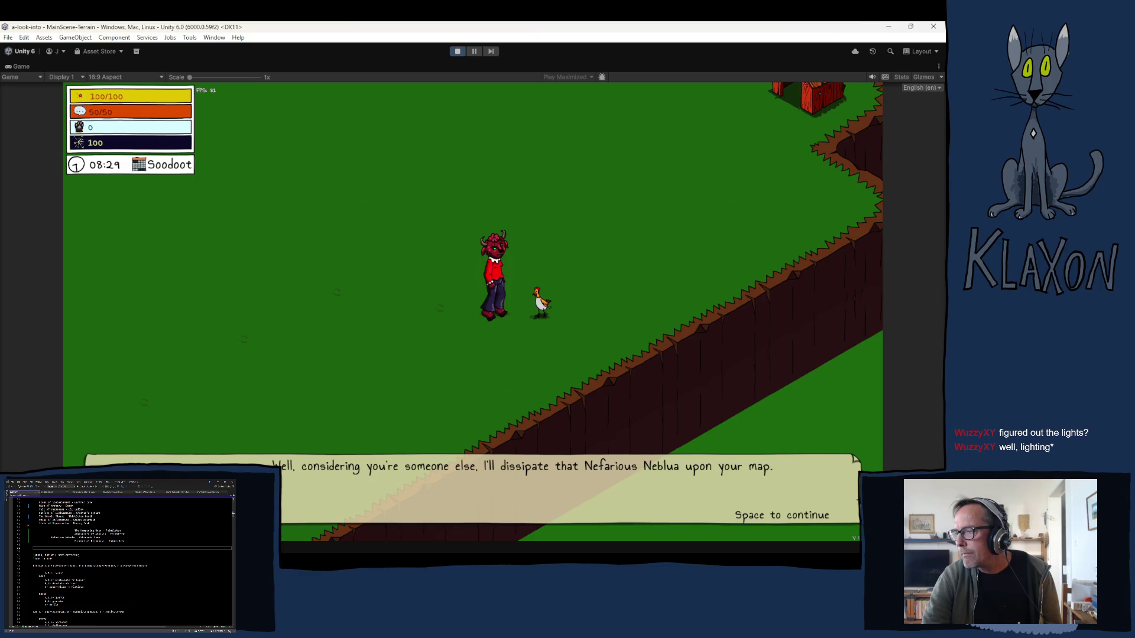
{"action": "key", "text": "space"}
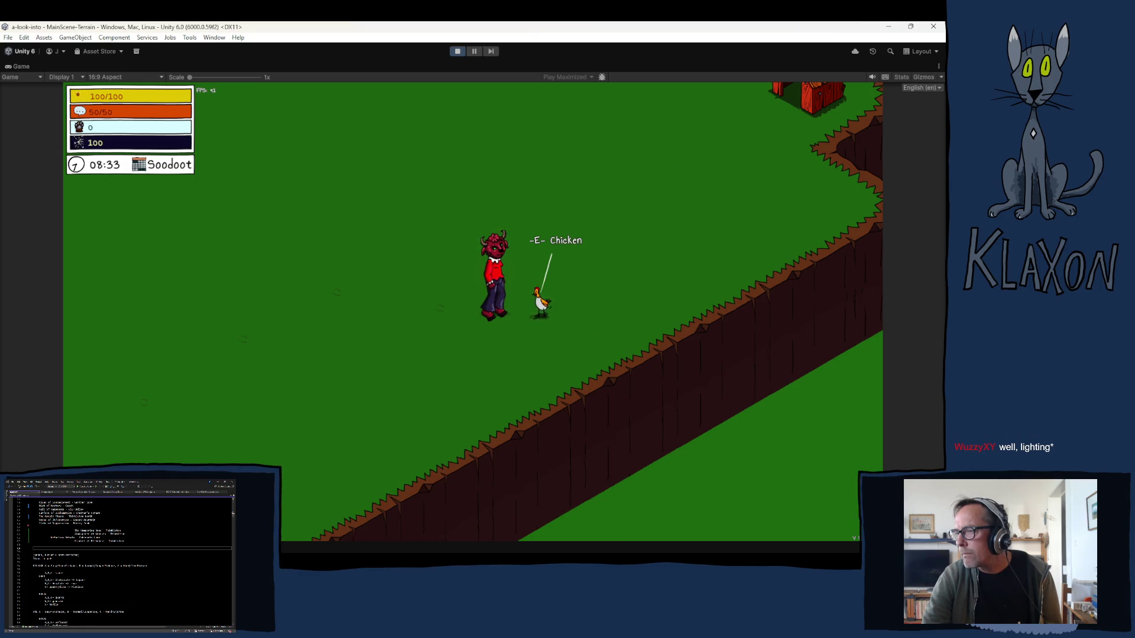
{"action": "key", "text": "e"}
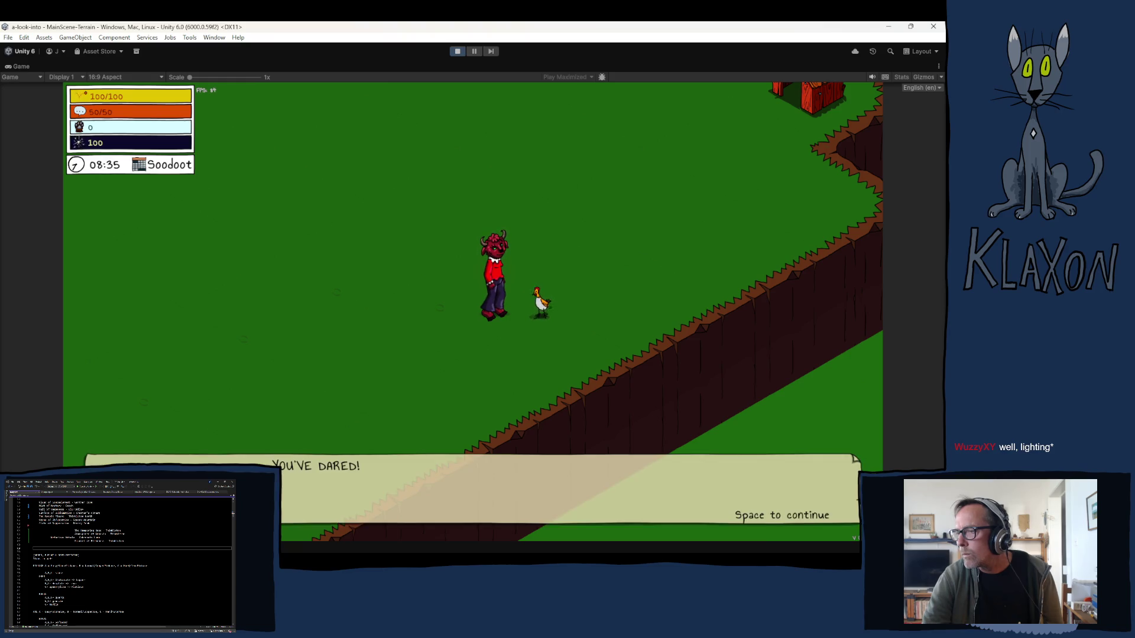
{"action": "key", "text": "space"}
{"action": "key", "text": "space"}
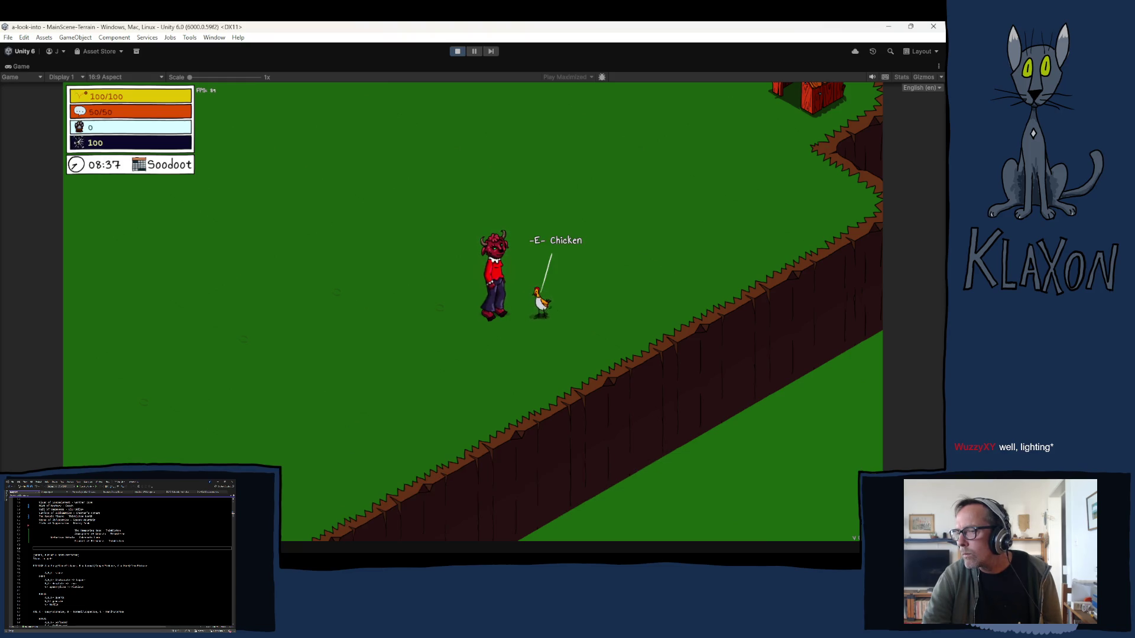
Exit Play mode, collapse the Cokernuts Lump map area, and switch to the Dialogue Editor
{"action": "left_click", "coordinate": [457, 51]}
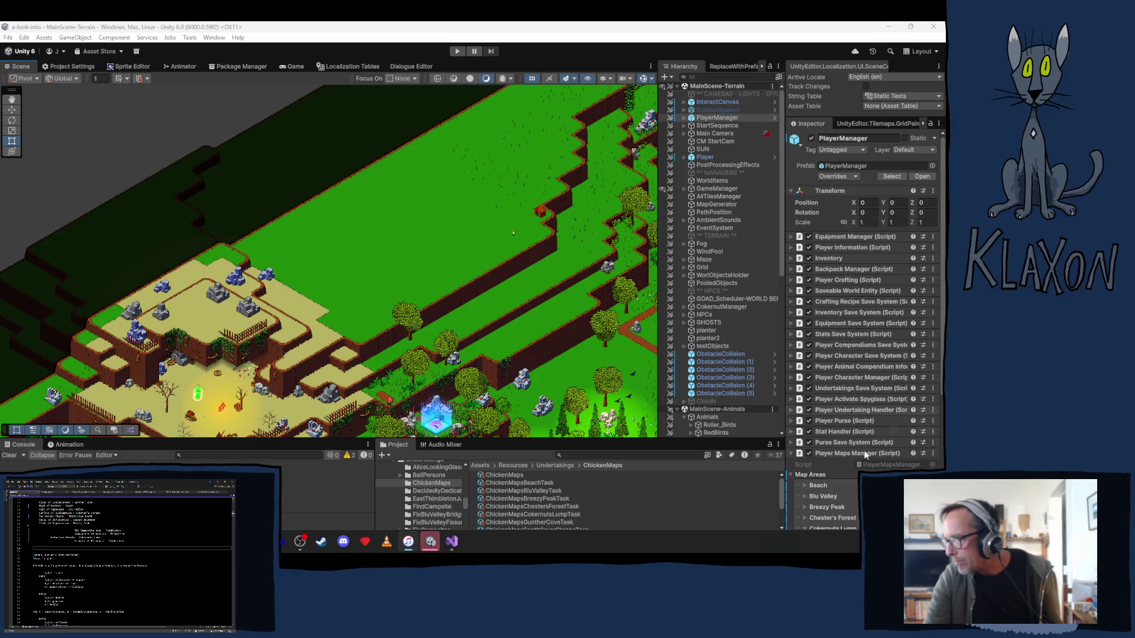
{"action": "scroll", "coordinate": [832, 466], "scroll_direction": "down", "scroll_amount": 2}
{"action": "scroll", "coordinate": [833, 466], "scroll_direction": "down", "scroll_amount": 2}
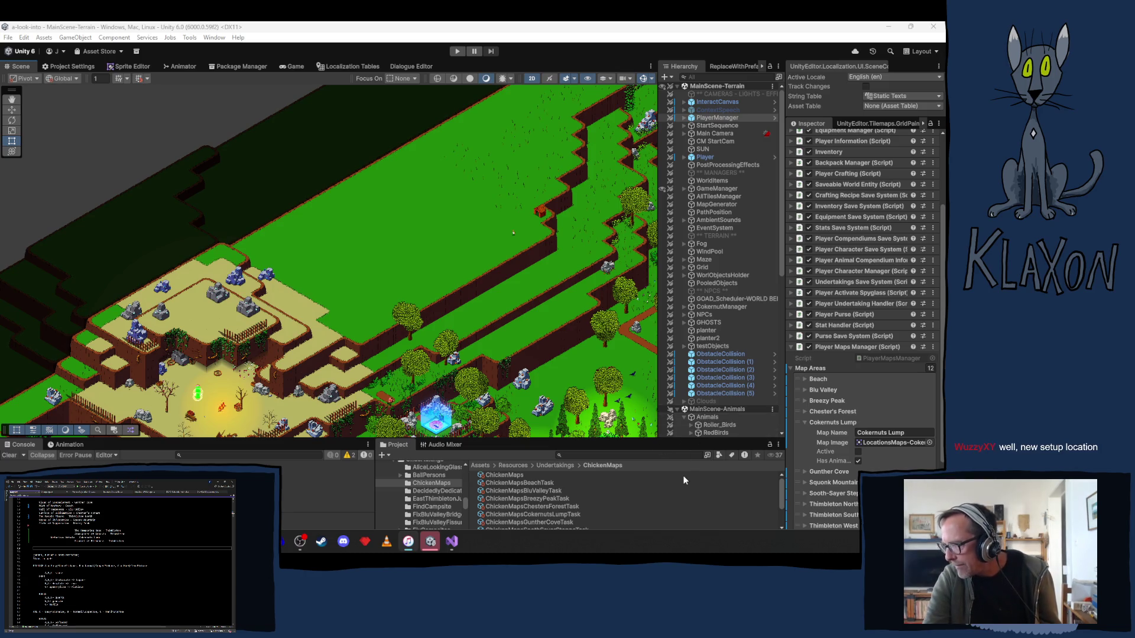
{"action": "left_click", "coordinate": [825, 421]}
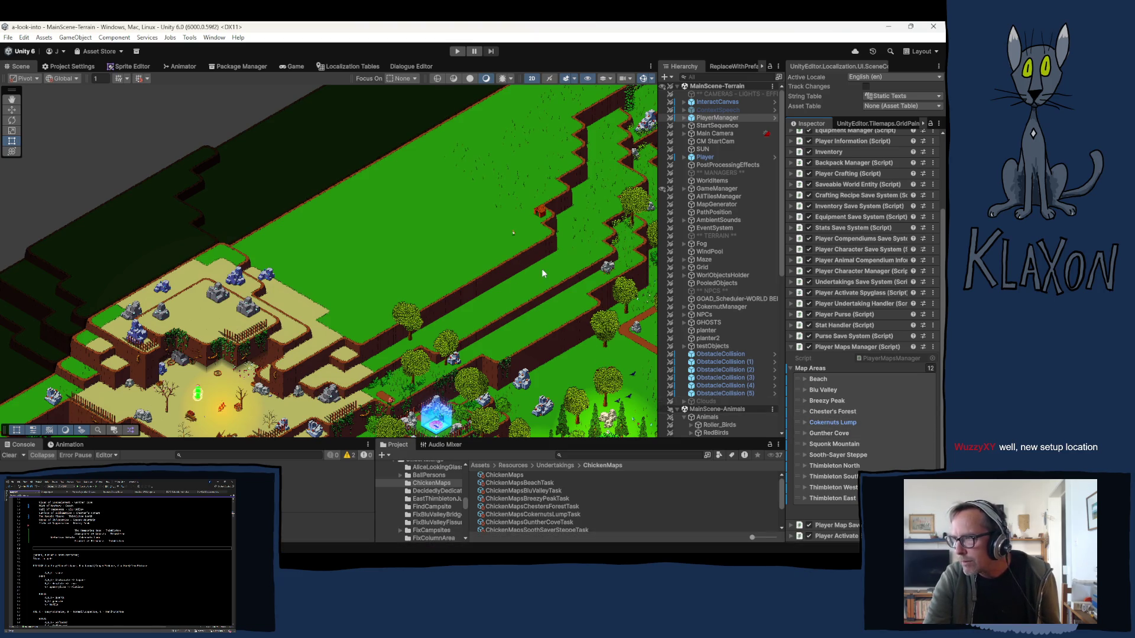
{"action": "left_click", "coordinate": [401, 66]}
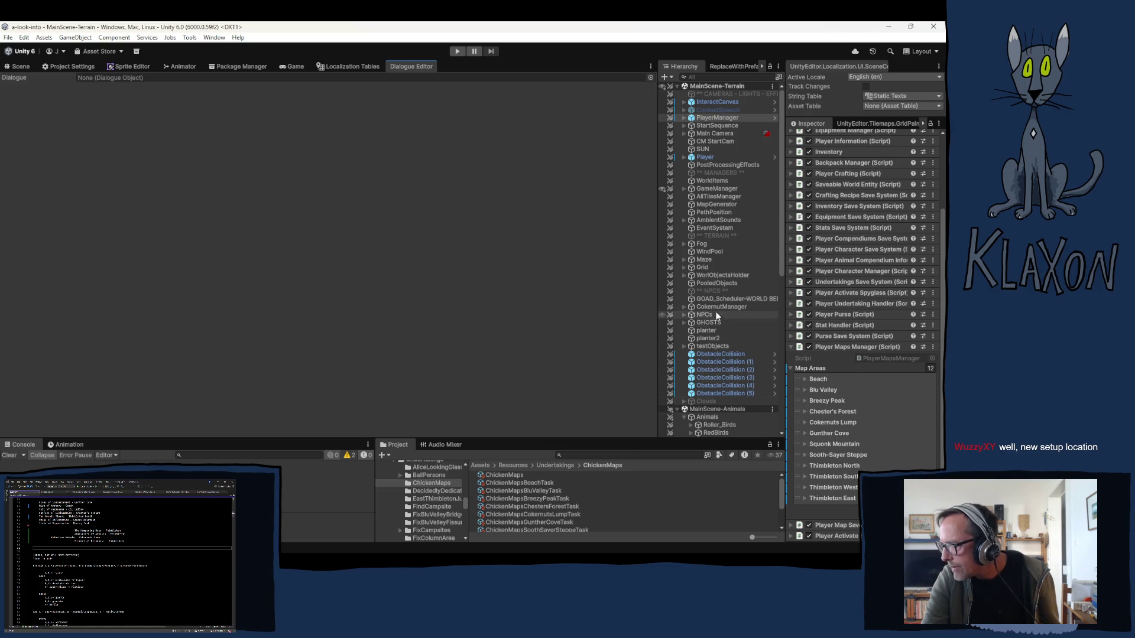
Select ChickenNew (1) under Cokernuts Lump and open its ChickenMap_CokernutsLumpActive dialogue
{"action": "scroll", "coordinate": [699, 393], "scroll_direction": "down", "scroll_amount": 6}
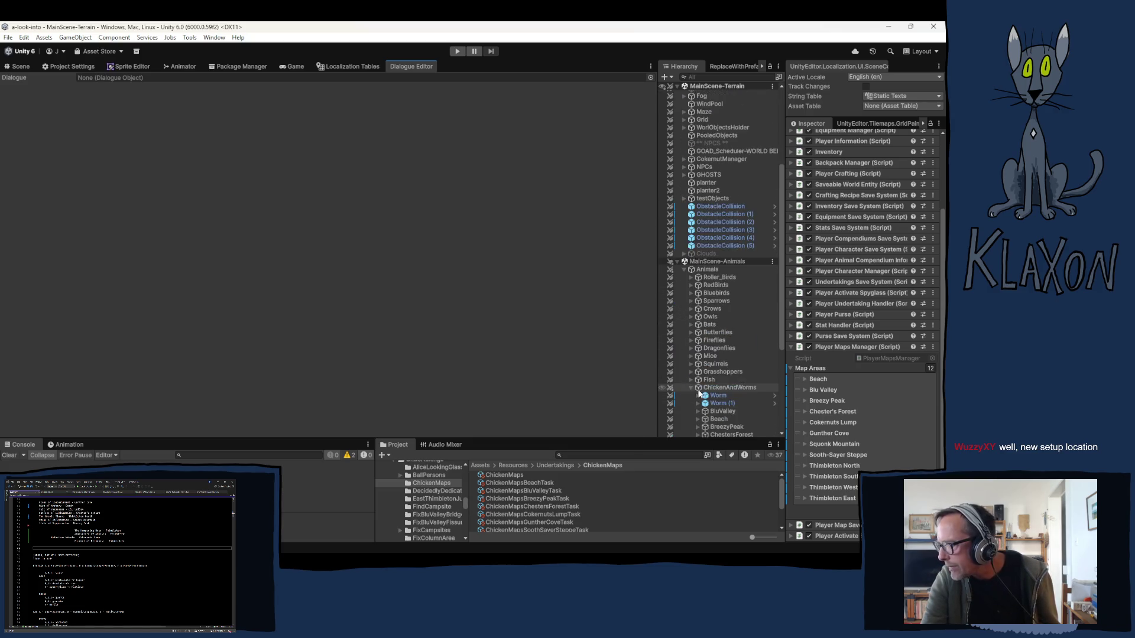
{"action": "scroll", "coordinate": [740, 417], "scroll_direction": "down", "scroll_amount": 5}
{"action": "left_click", "coordinate": [698, 325]}
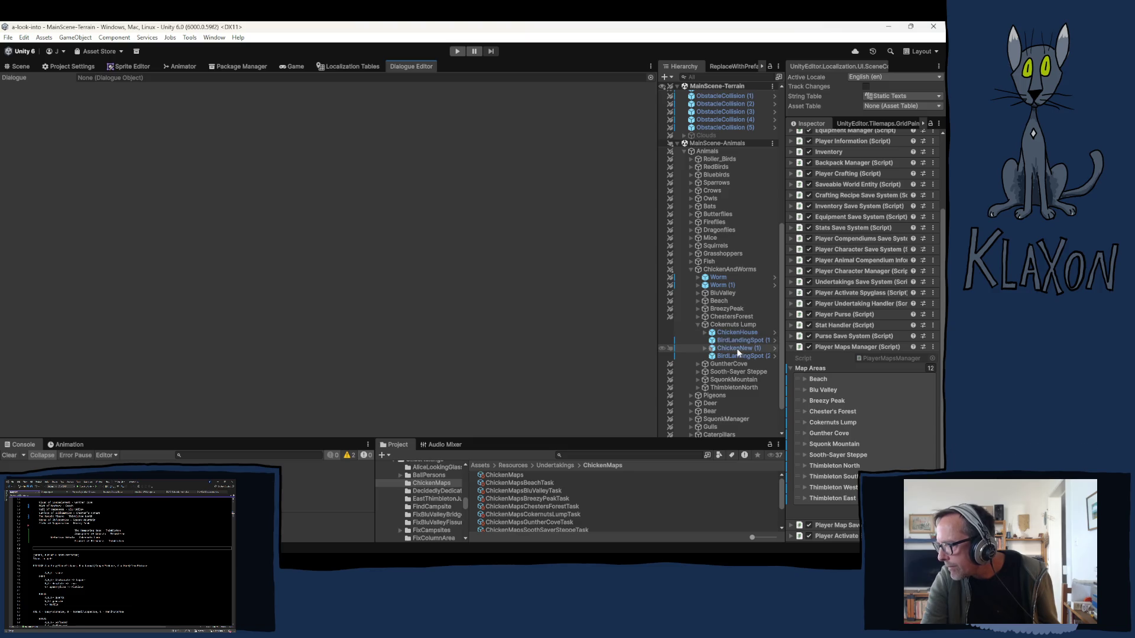
{"action": "left_click", "coordinate": [736, 349]}
{"action": "left_click", "coordinate": [882, 417]}
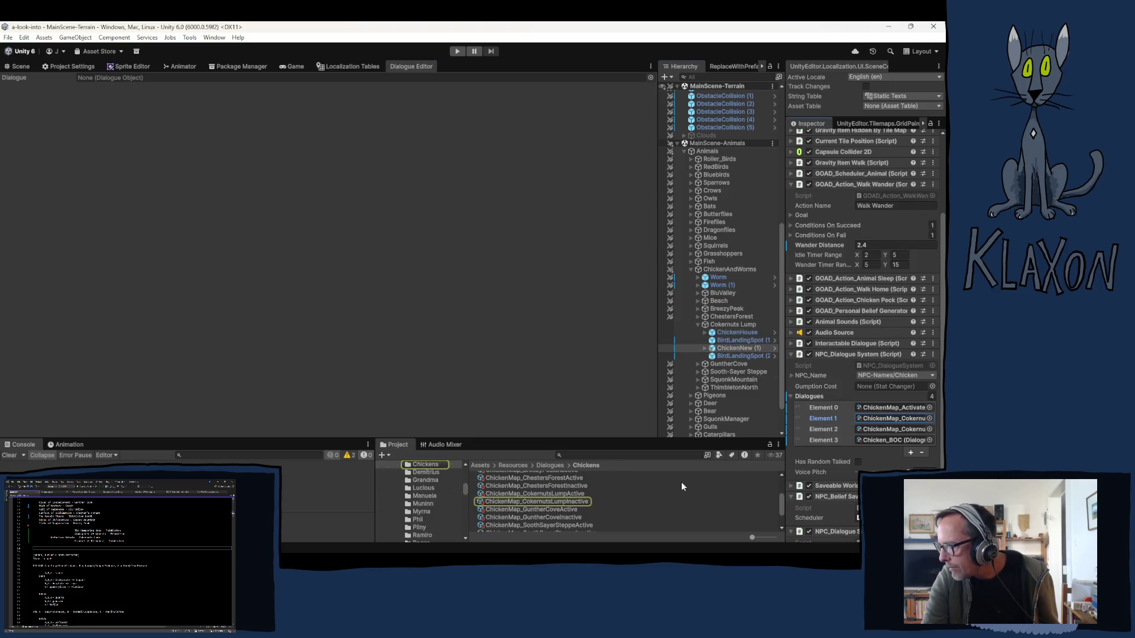
{"action": "left_click", "coordinate": [548, 493]}
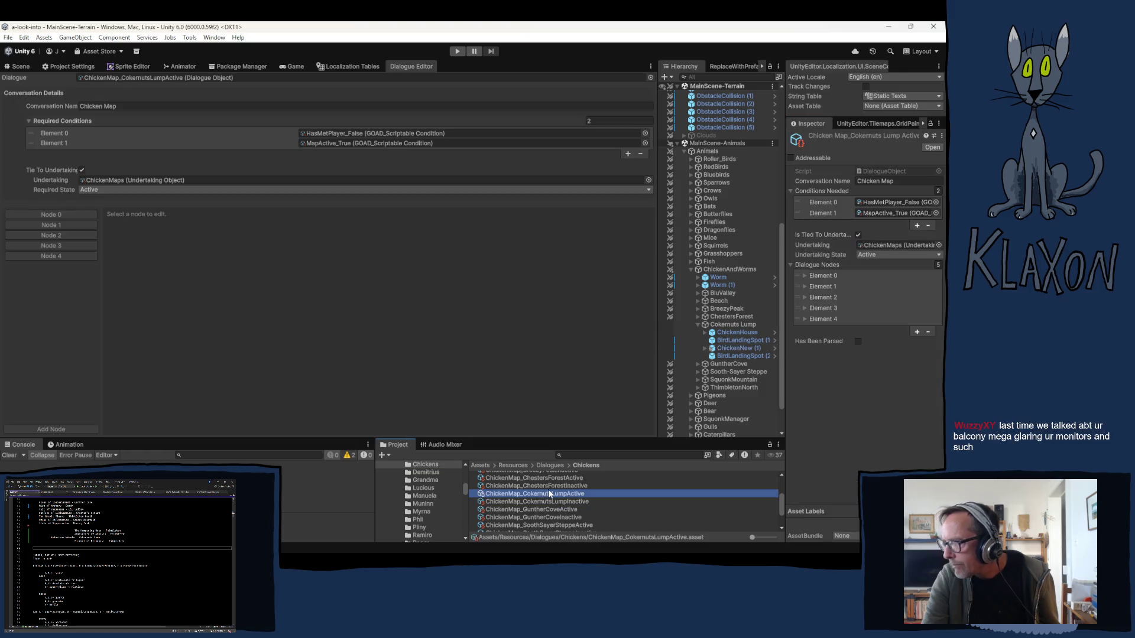
Inspect Node 3's link to Node 4, then select ChickenMap_CokernutsLumpInactive
{"action": "left_click", "coordinate": [58, 244]}
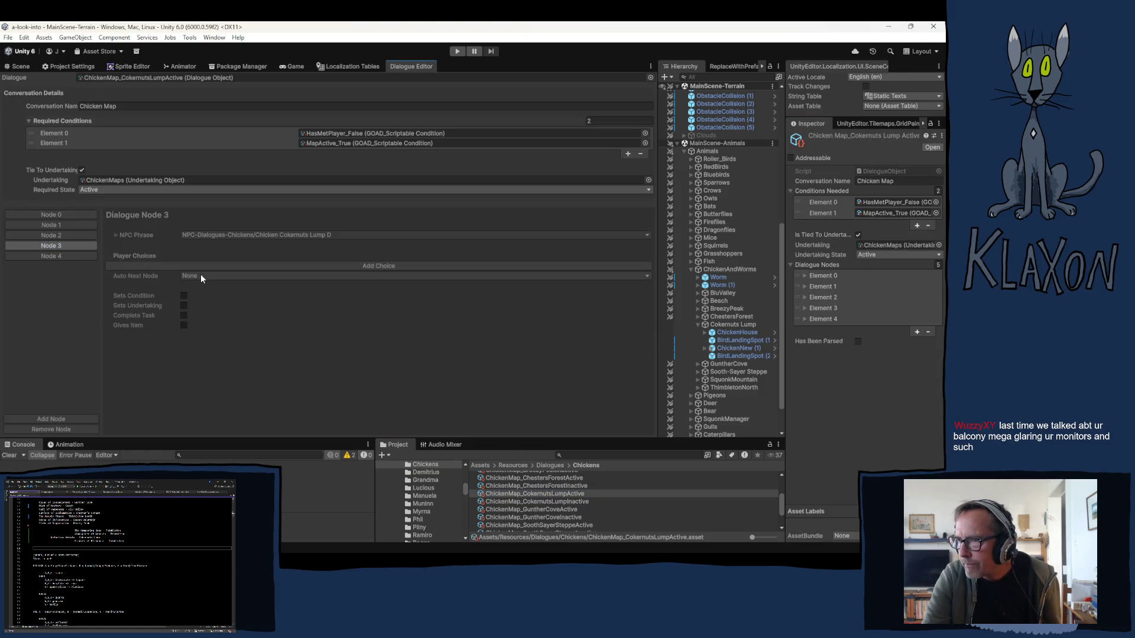
{"action": "left_click", "coordinate": [200, 276]}
{"action": "left_click", "coordinate": [219, 335]}
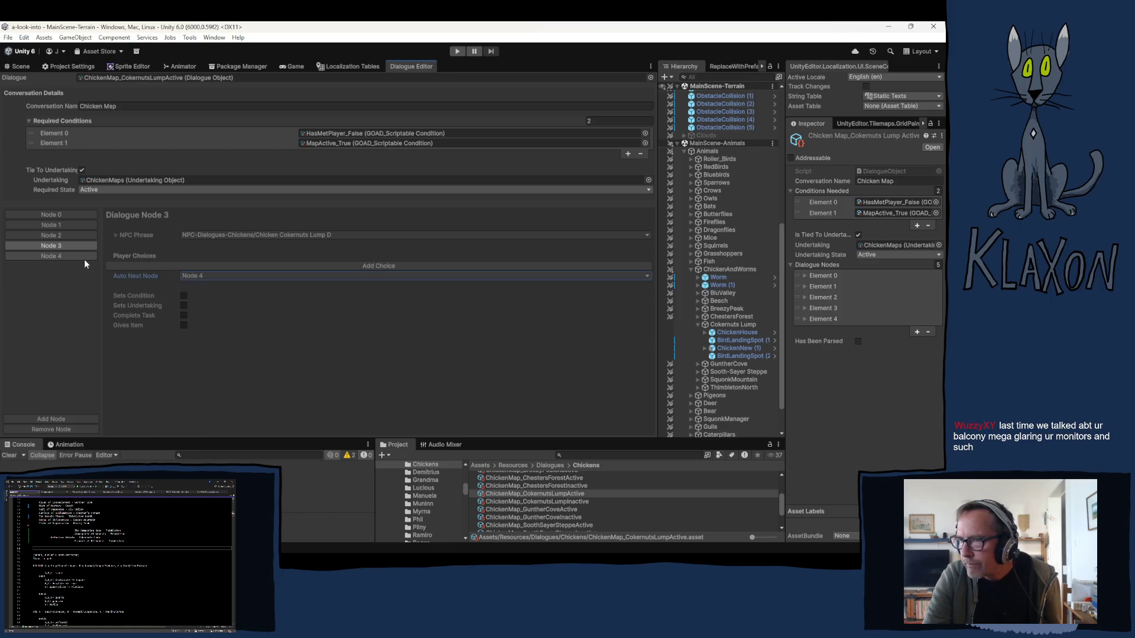
{"action": "left_click", "coordinate": [84, 256]}
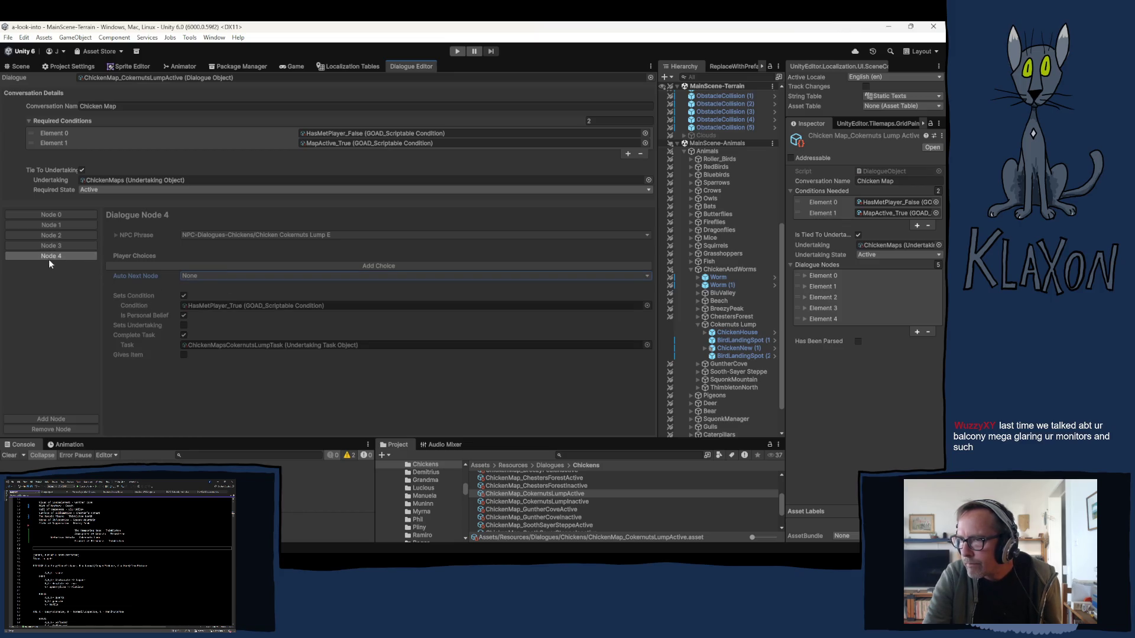
{"action": "left_click", "coordinate": [62, 234]}
{"action": "left_click", "coordinate": [60, 246]}
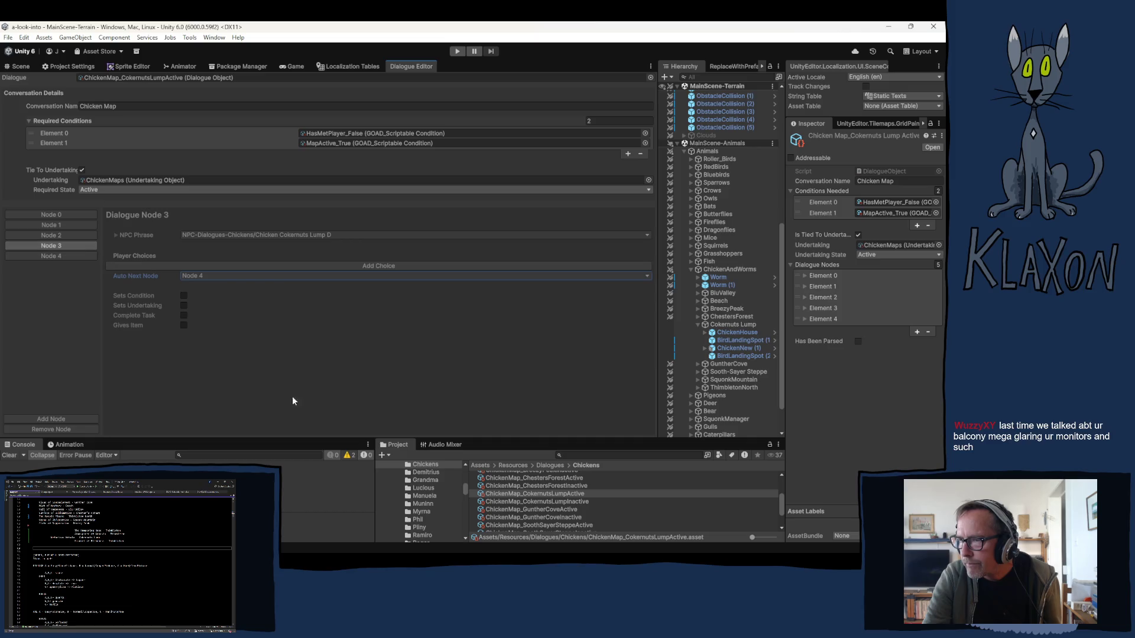
{"action": "left_click", "coordinate": [535, 501]}
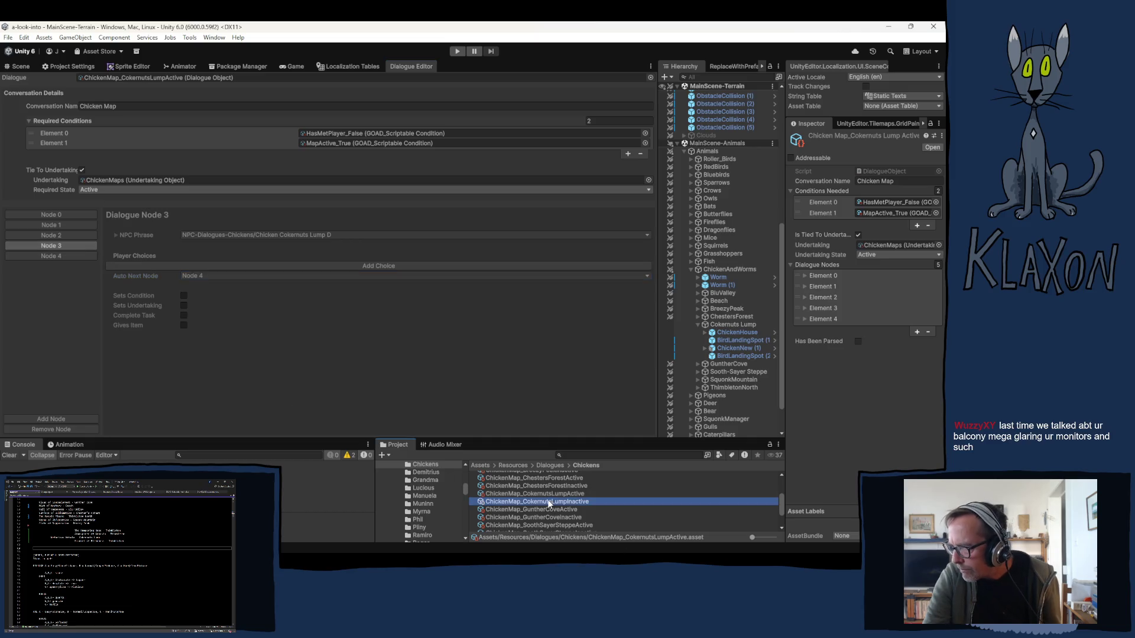
In the inactive dialogue, set Node 3's Auto Next Node to Node 4, leaving Node 4 with none
{"action": "left_click", "coordinate": [47, 247]}
{"action": "left_click", "coordinate": [249, 275]}
{"action": "left_click", "coordinate": [211, 328]}
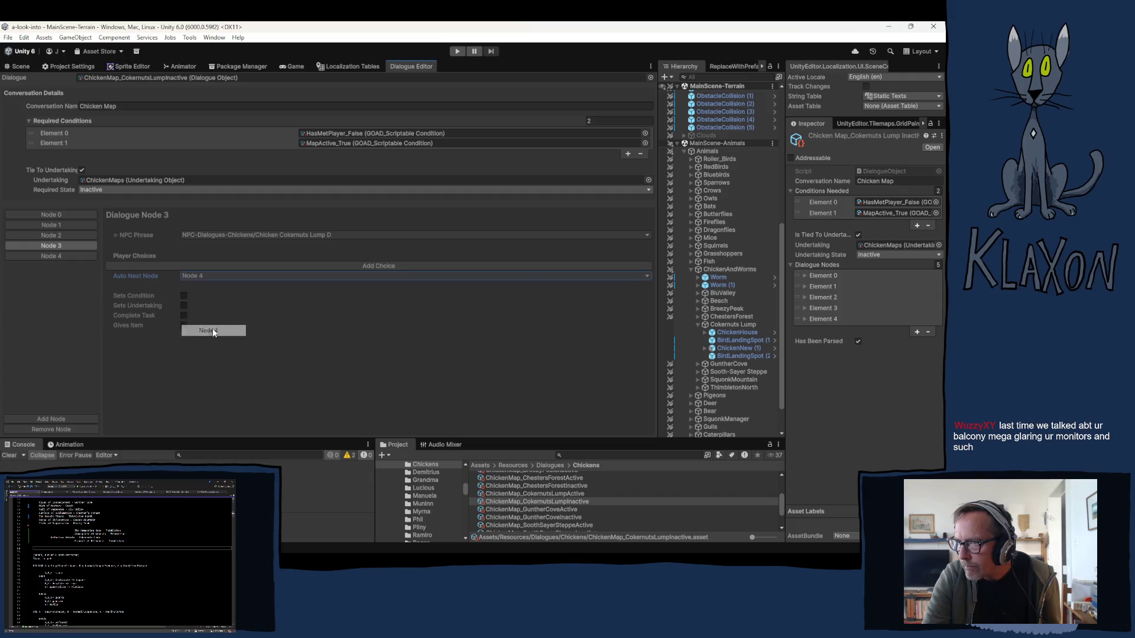
{"action": "left_click", "coordinate": [52, 257]}
{"action": "left_click", "coordinate": [195, 276]}
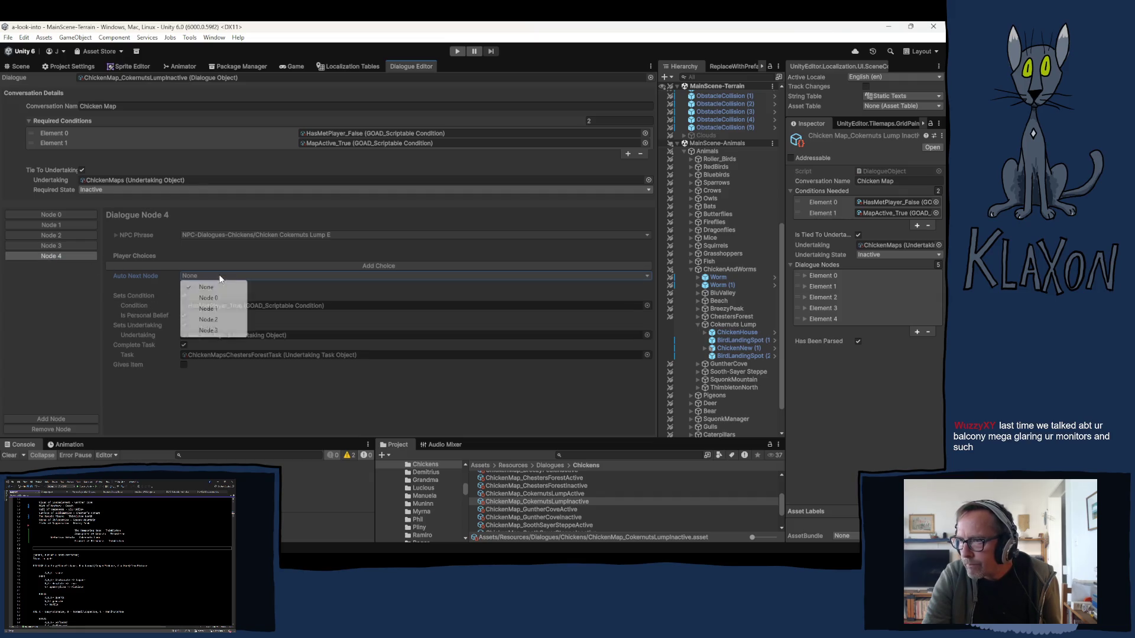
{"action": "left_click", "coordinate": [35, 327]}
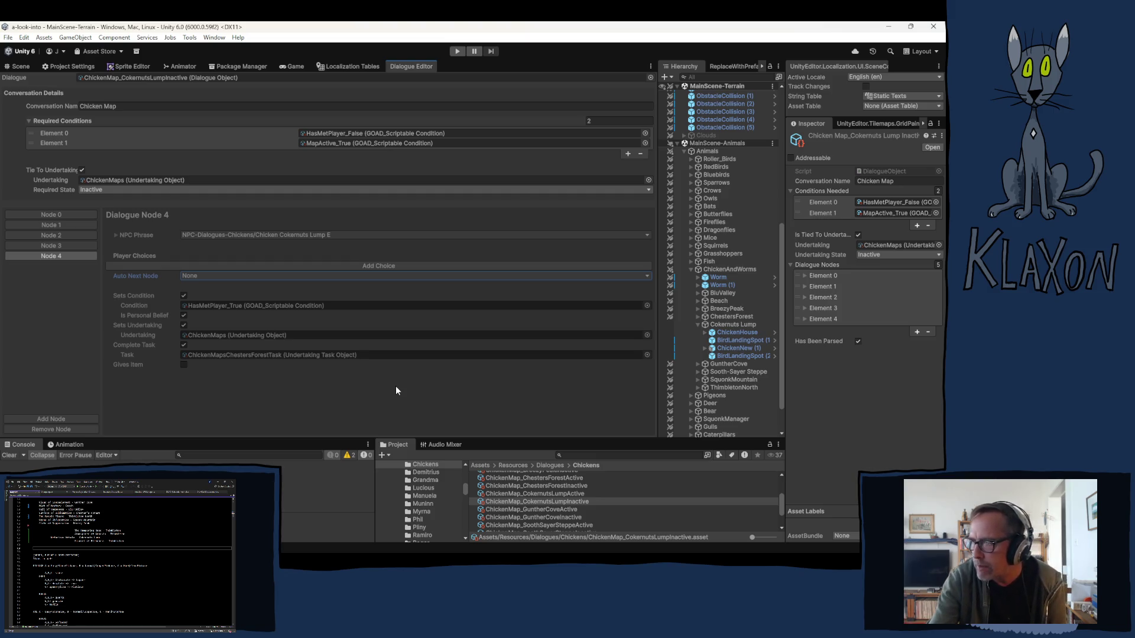
Collapse Cokernuts Lump in the Hierarchy and enter Play mode again
{"action": "left_click", "coordinate": [697, 324]}
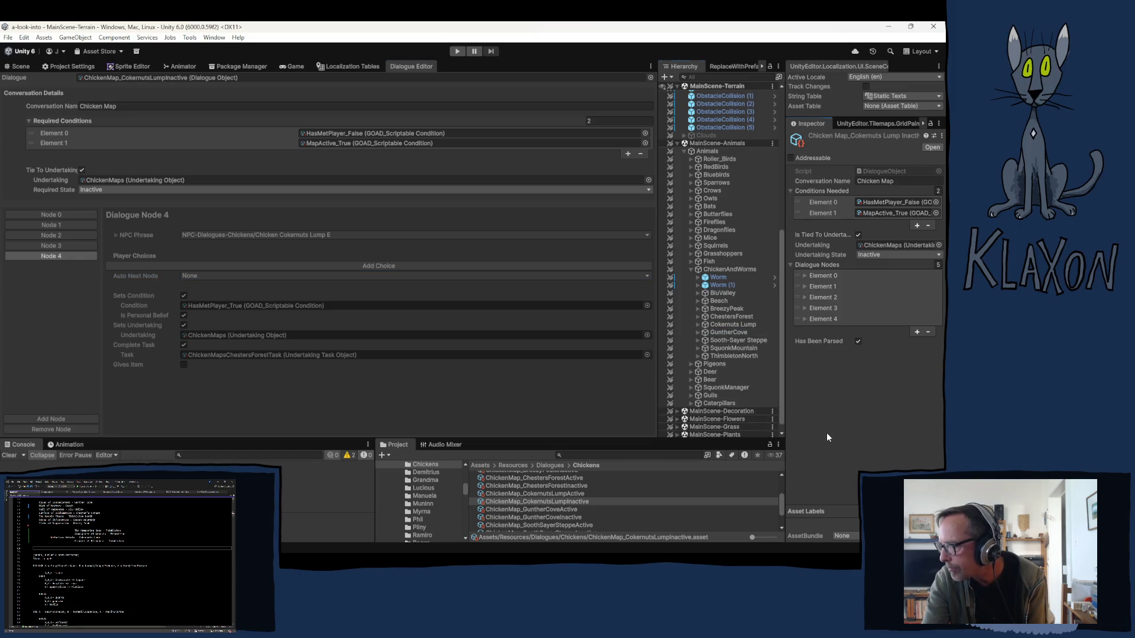
{"action": "left_click", "coordinate": [456, 51]}
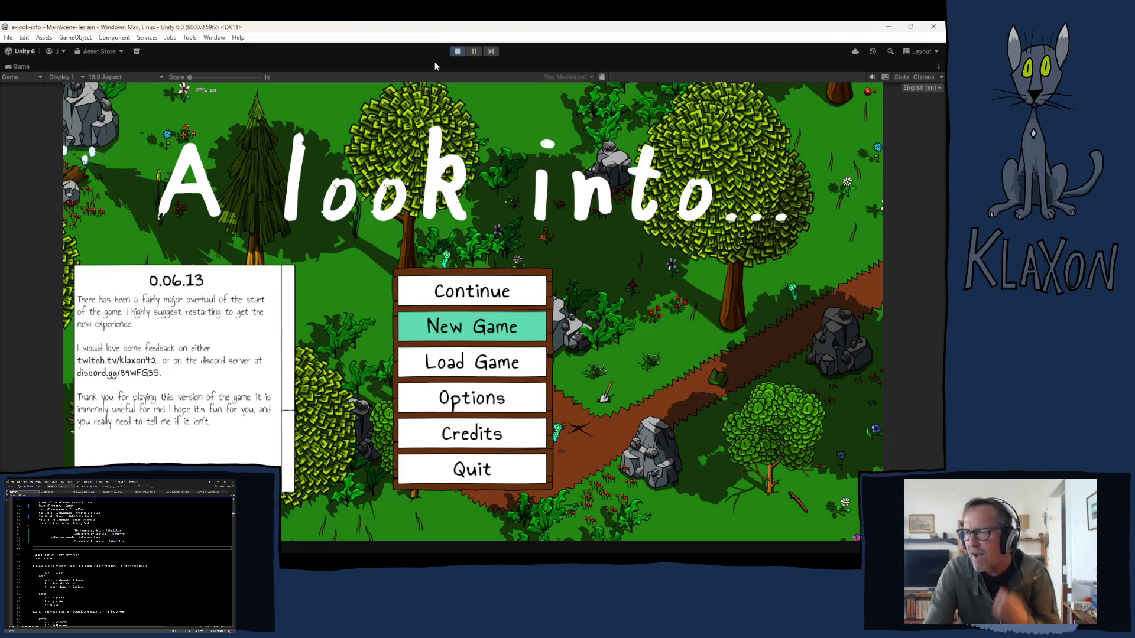
Begin a confirmed new game with the bear, walk right, and pick up the Avian Map
{"action": "left_click", "coordinate": [453, 326]}
{"action": "left_click", "coordinate": [465, 383]}
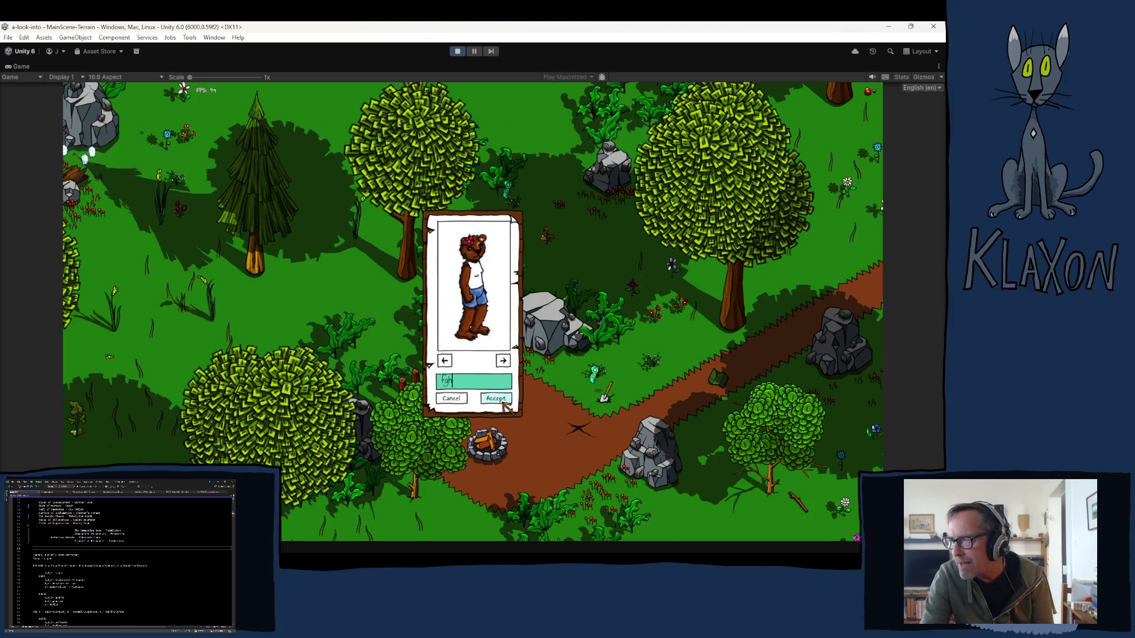
{"action": "left_click", "coordinate": [500, 400]}
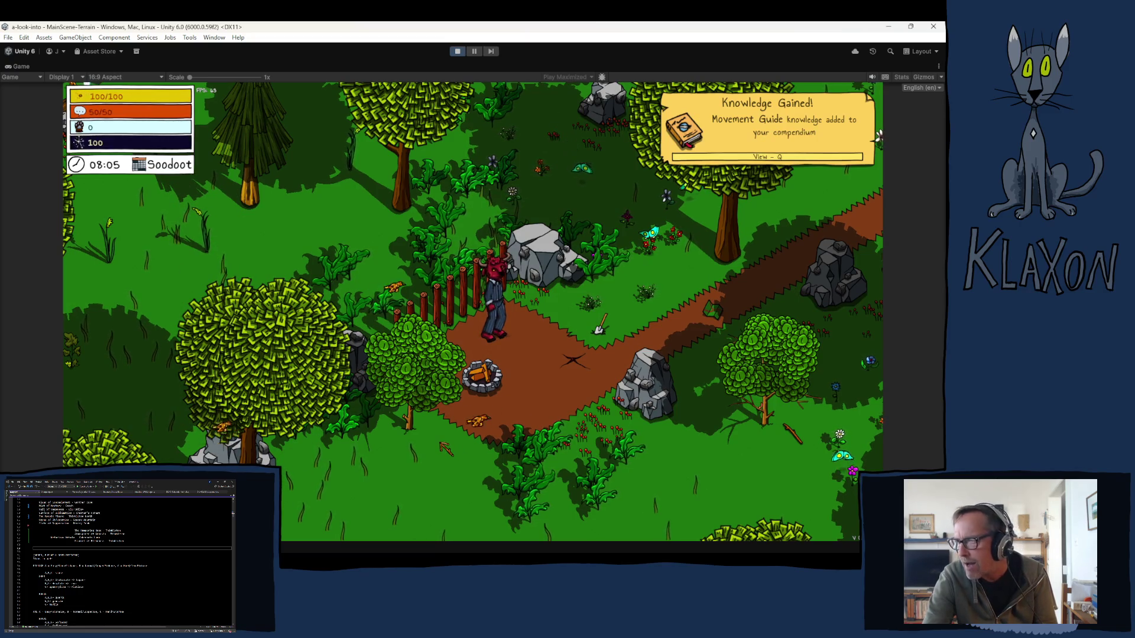
{"action": "key", "text": "d"}
{"action": "key", "text": "d"}
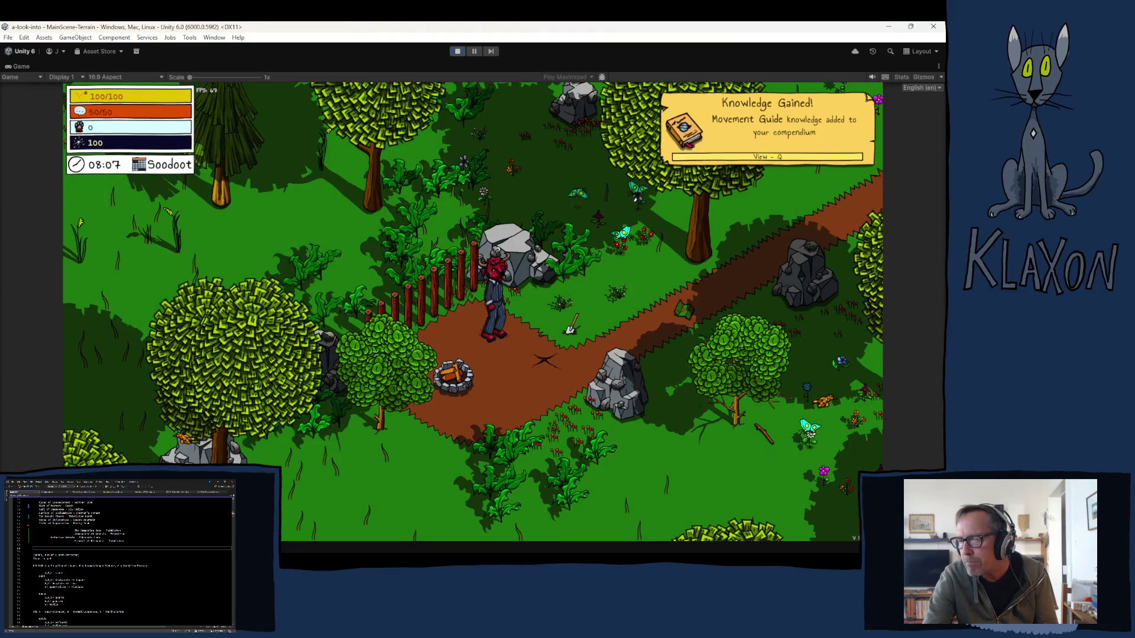
{"action": "key", "text": "d"}
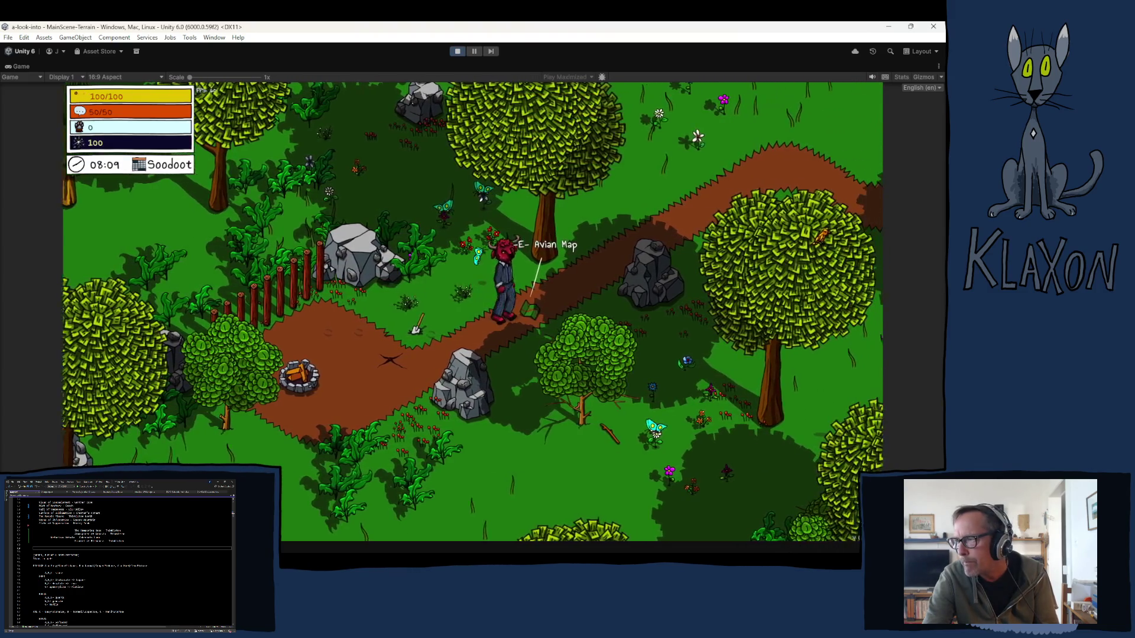
{"action": "key", "text": "e"}
{"action": "key", "text": "Tab"}
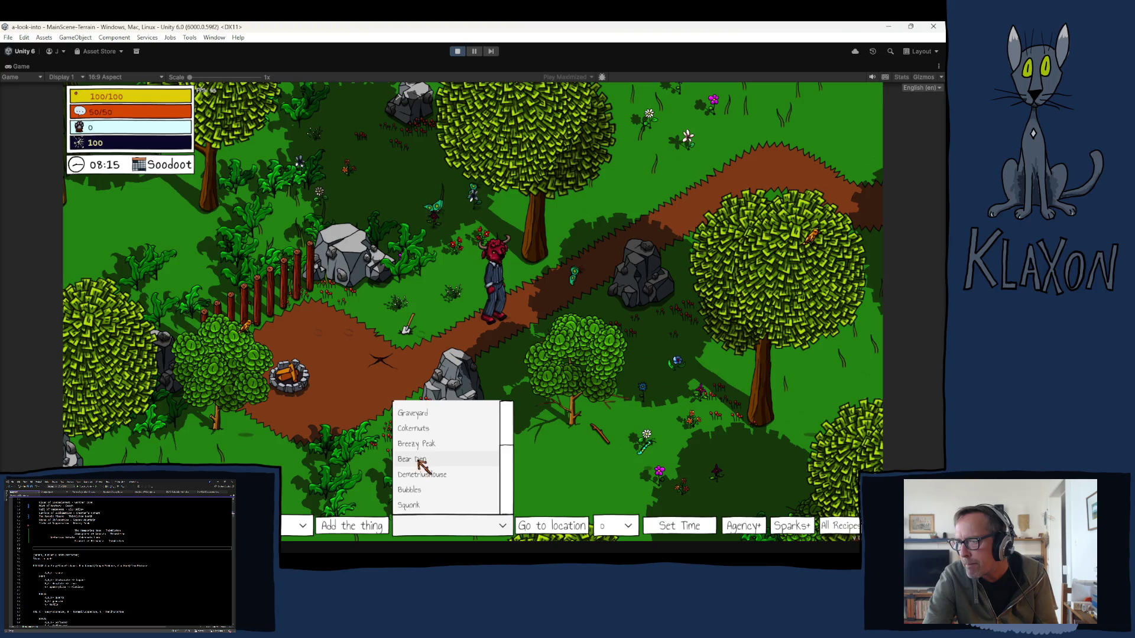
Teleport to Cokernuts, run to the chicken, and finish its dialogue to reveal Chester's Forest
{"action": "left_click", "coordinate": [421, 429]}
{"action": "left_click", "coordinate": [542, 525]}
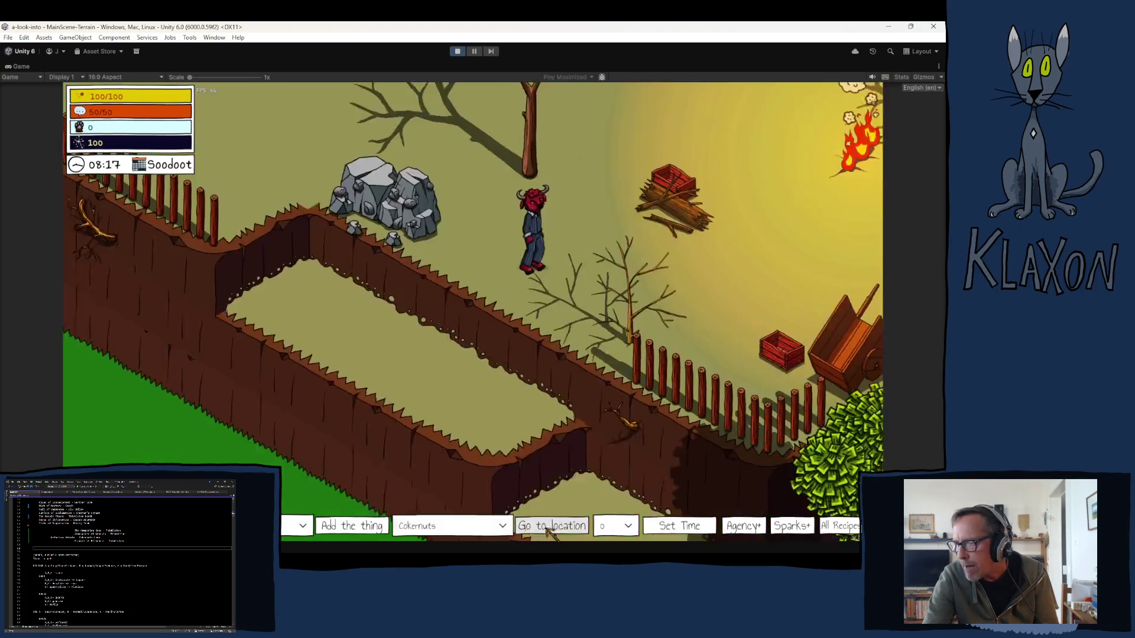
{"action": "key", "text": "d"}
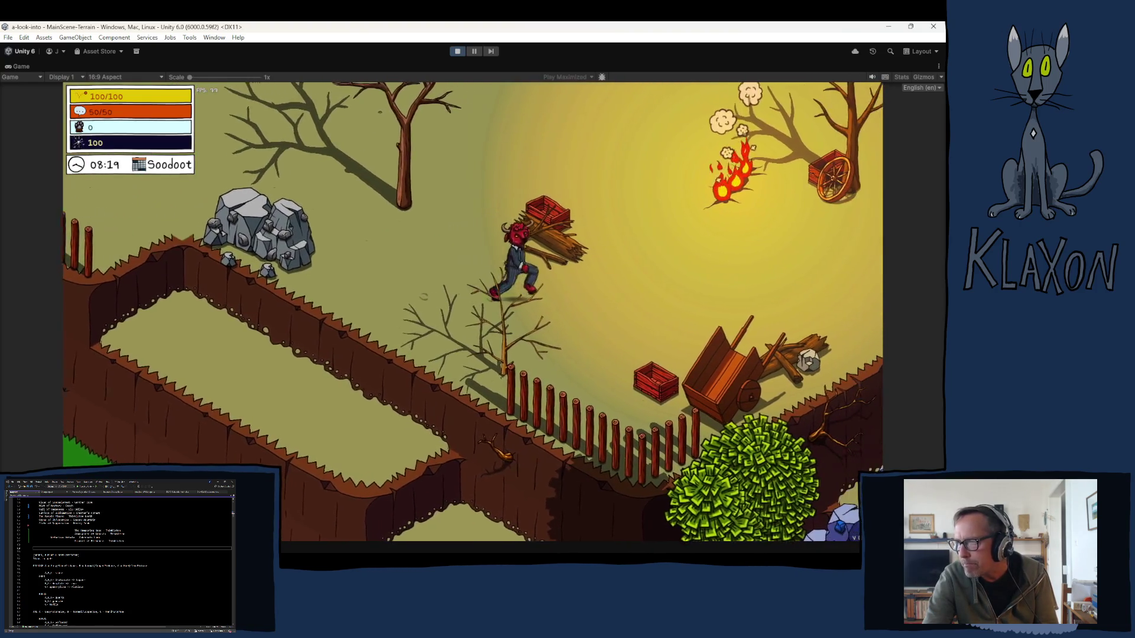
{"action": "key", "text": "d"}
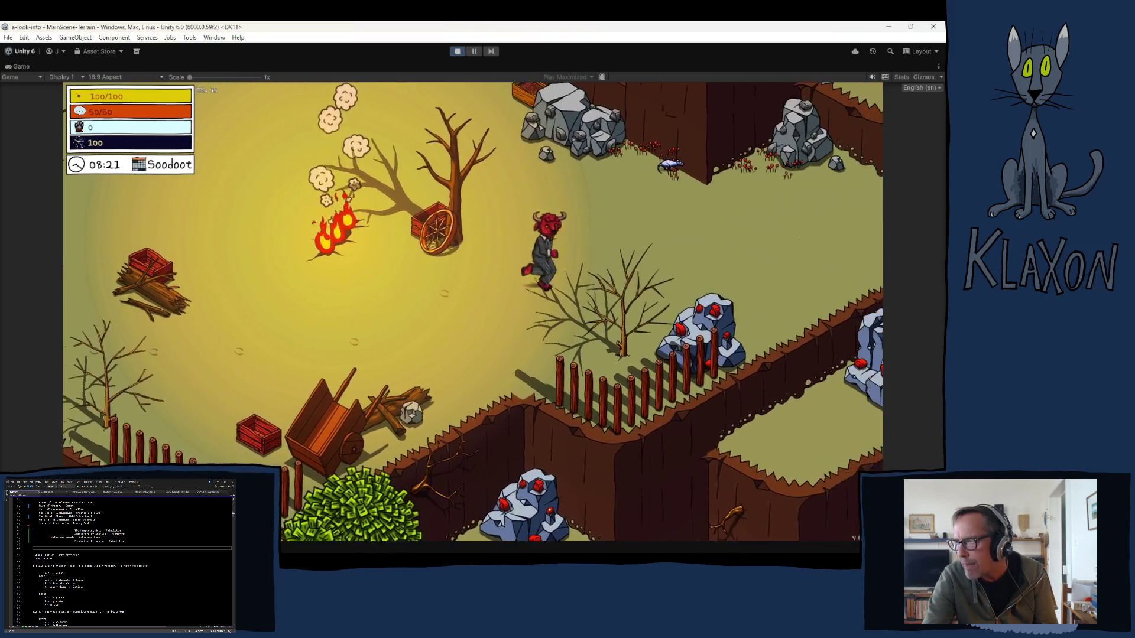
{"action": "key", "text": "d"}
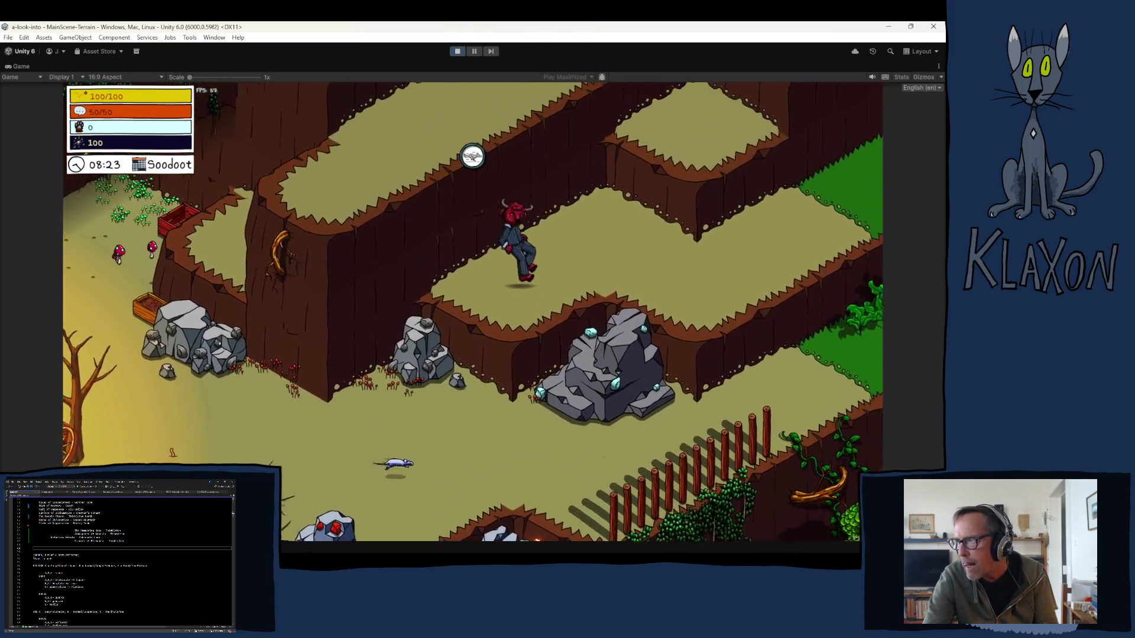
{"action": "key", "text": "d"}
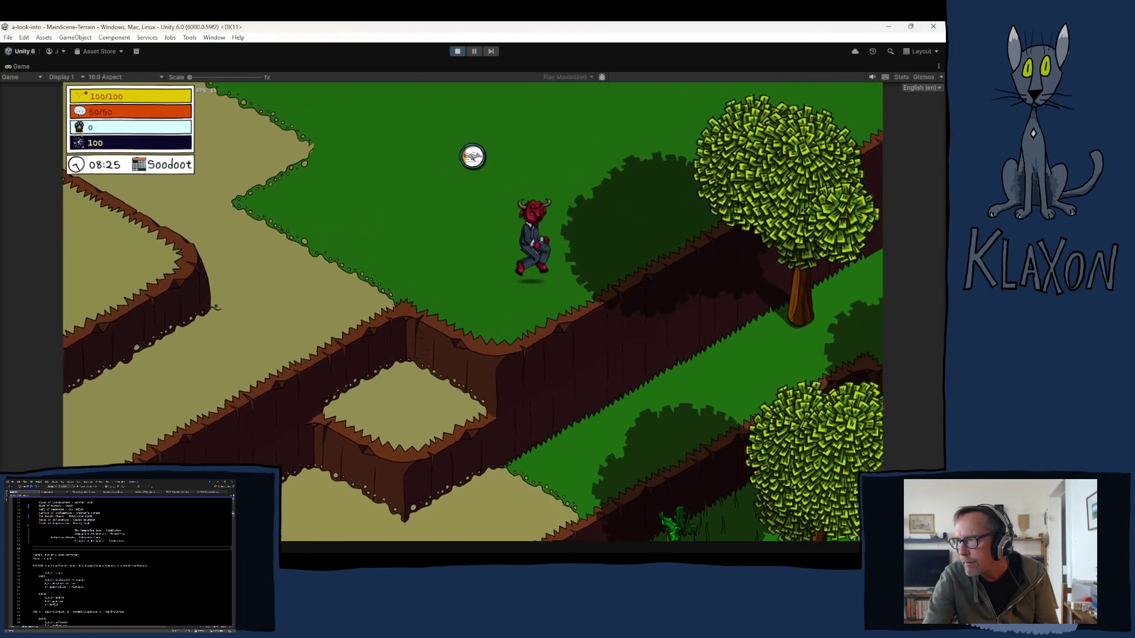
{"action": "key", "text": "d"}
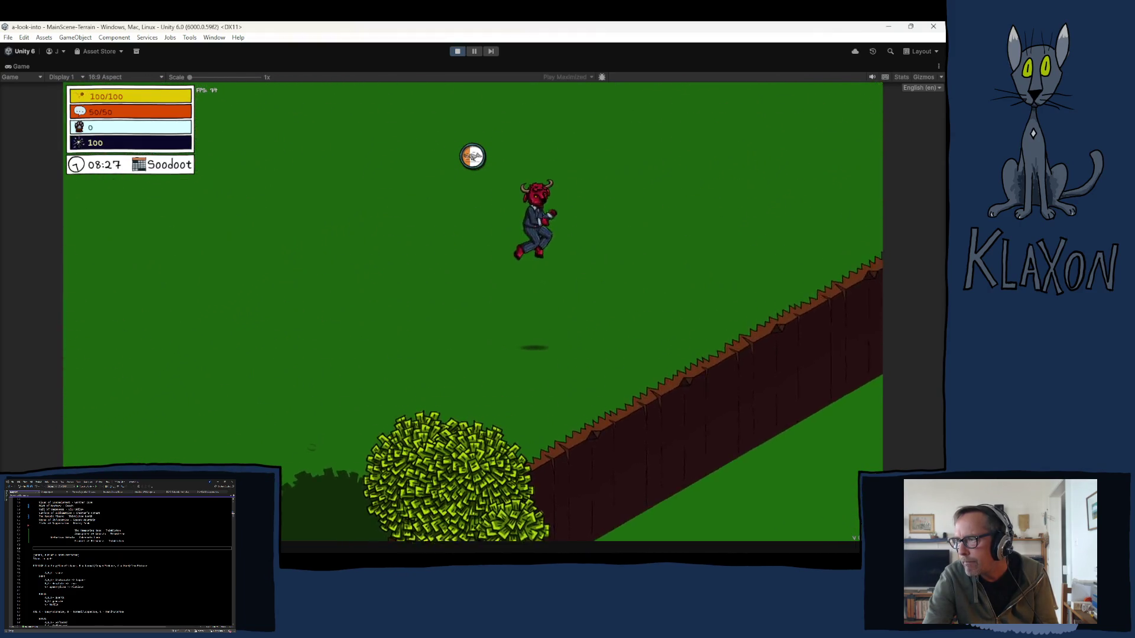
{"action": "key", "text": "w"}
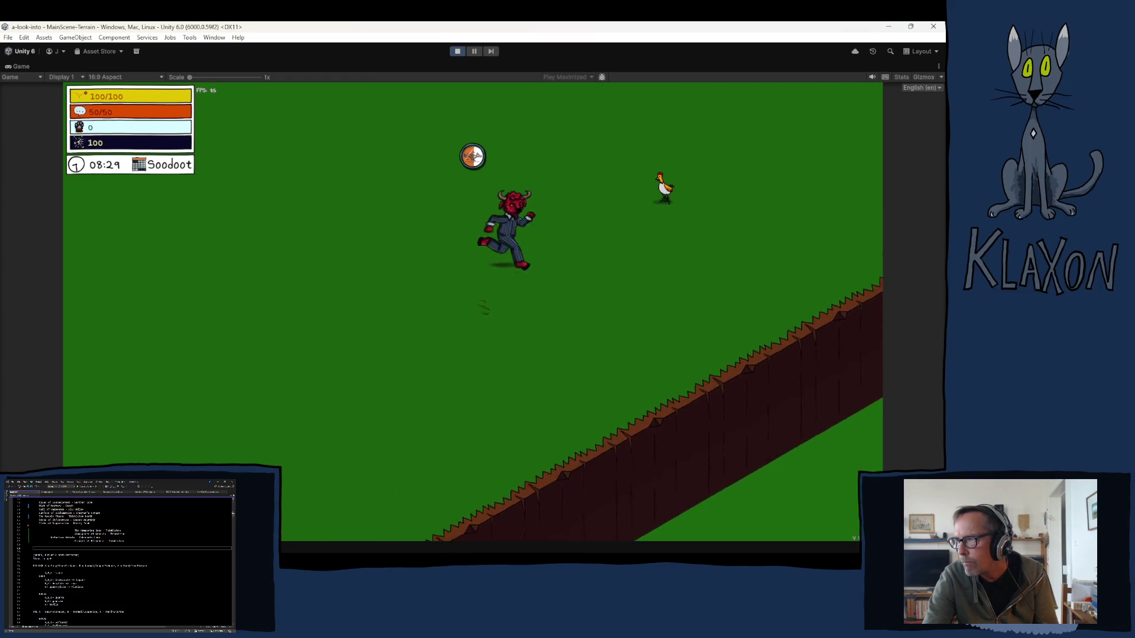
{"action": "key", "text": "e"}
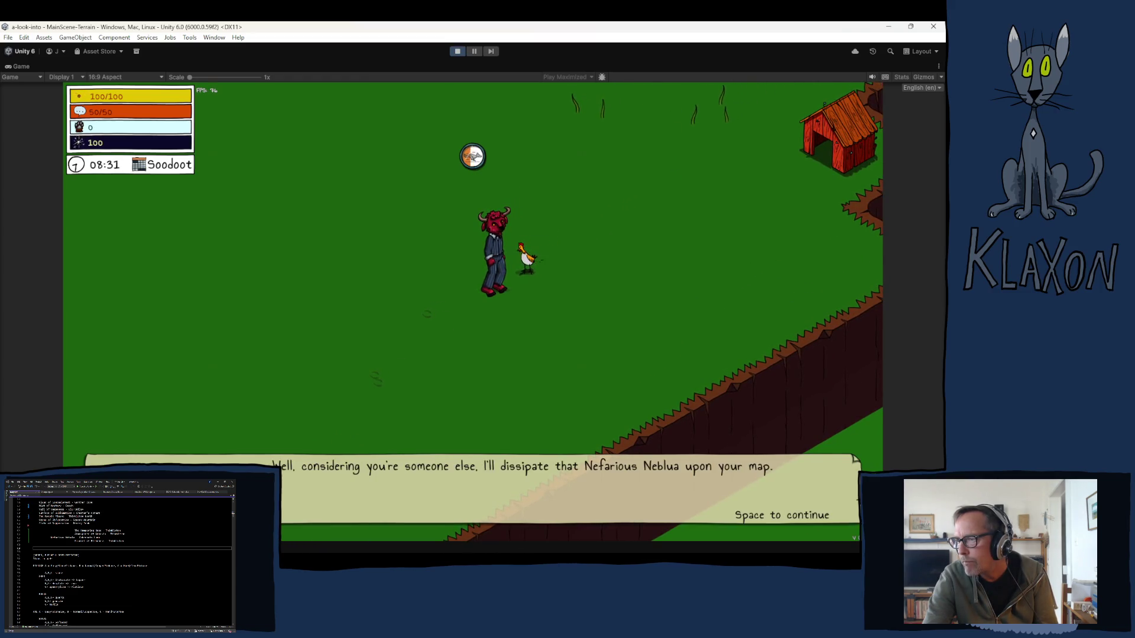
{"action": "key", "text": "space"}
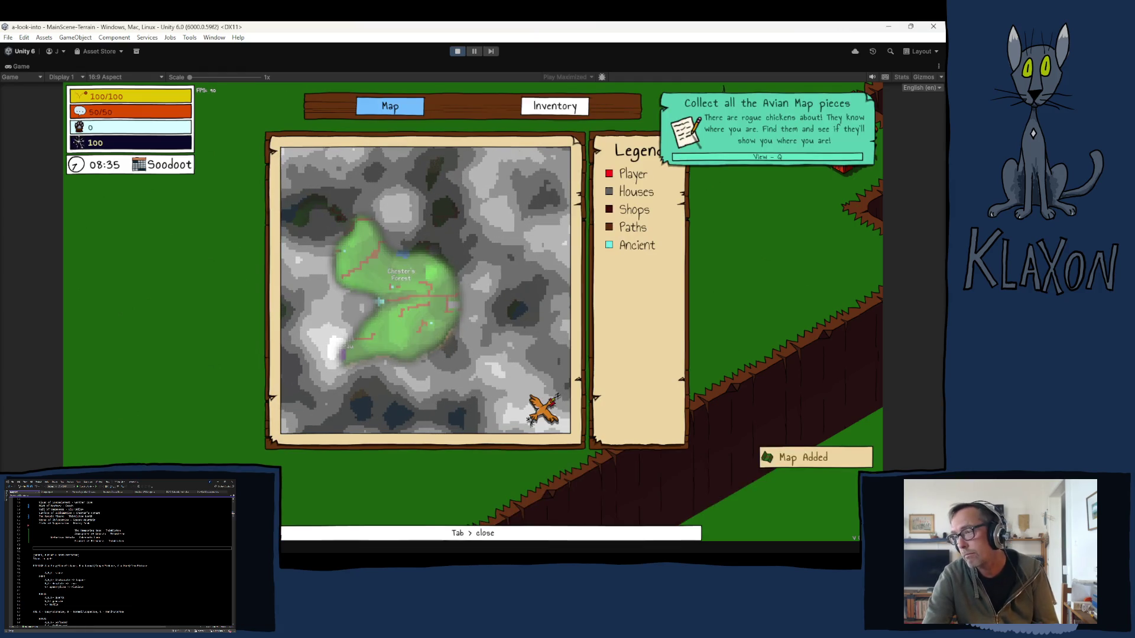
Exit Play mode and select ChickenNew (1) inside the Cokernuts Lump group
{"action": "left_click", "coordinate": [459, 52]}
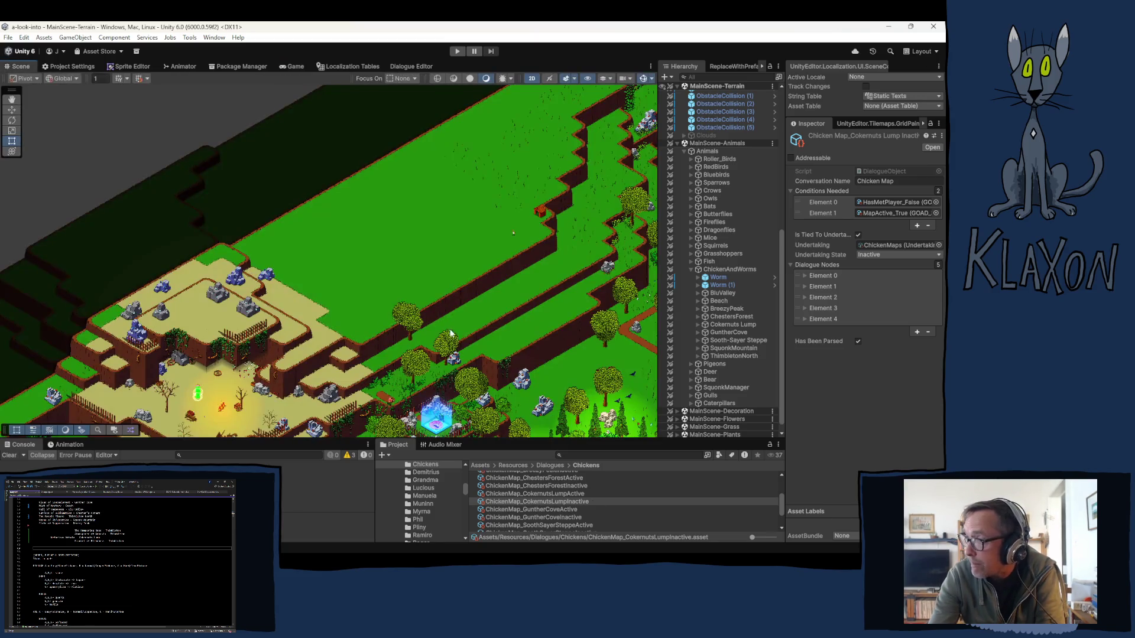
{"action": "left_click", "coordinate": [721, 324]}
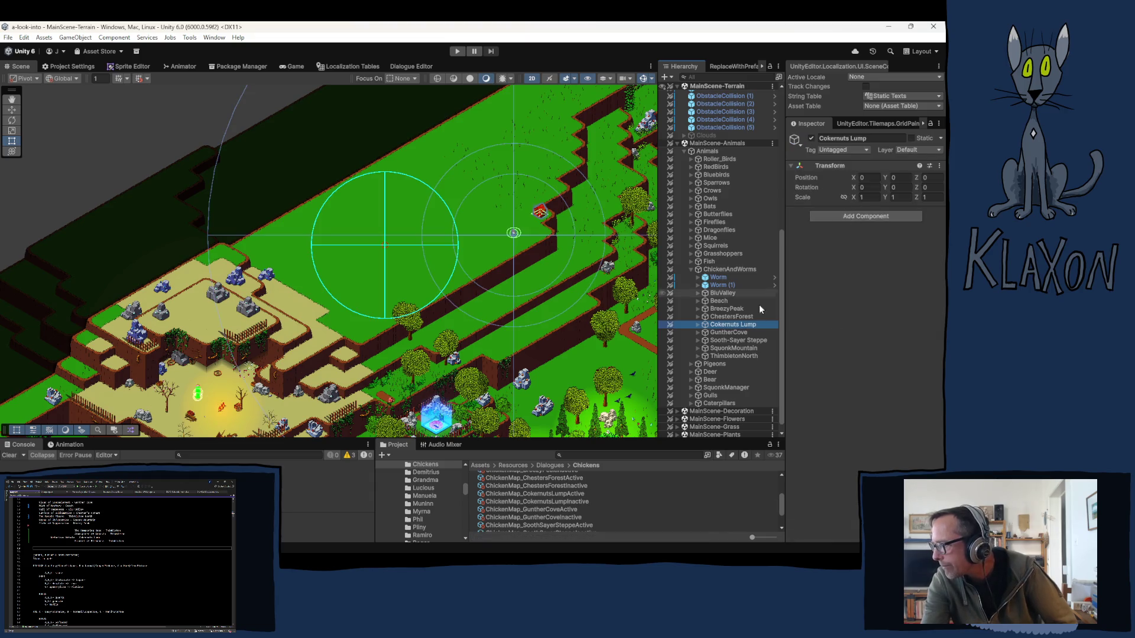
{"action": "left_click", "coordinate": [698, 324]}
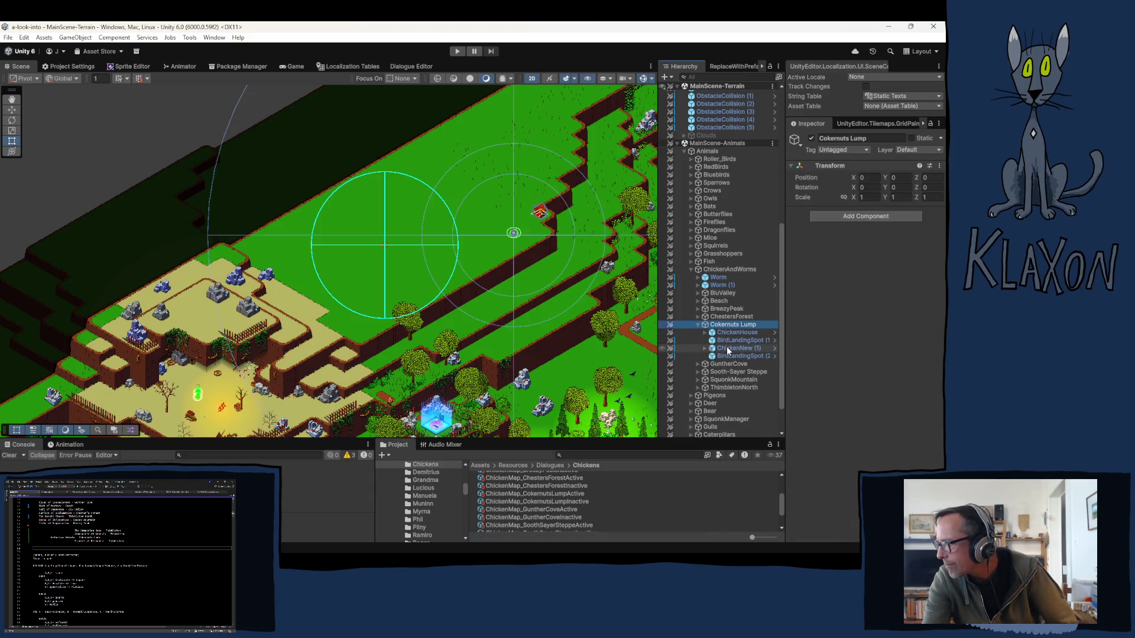
{"action": "left_click", "coordinate": [725, 347]}
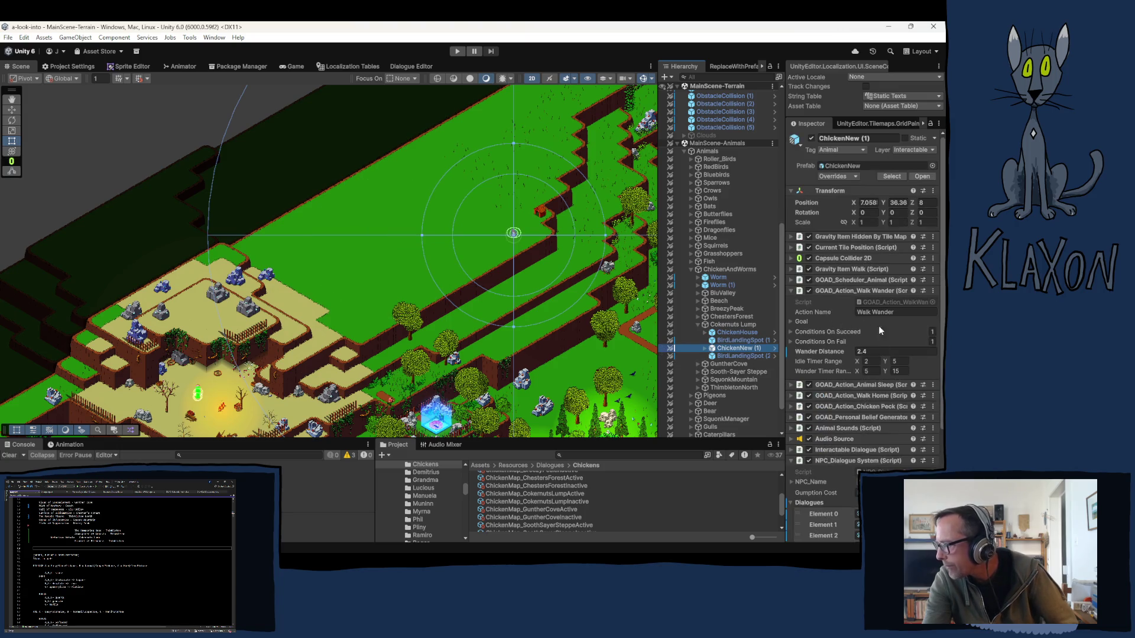
Locate ChickenMap_CokernutsLumpInactive and load it in the Dialogue Editor
{"action": "scroll", "coordinate": [870, 446], "scroll_direction": "down", "scroll_amount": 3}
{"action": "left_click", "coordinate": [876, 446]}
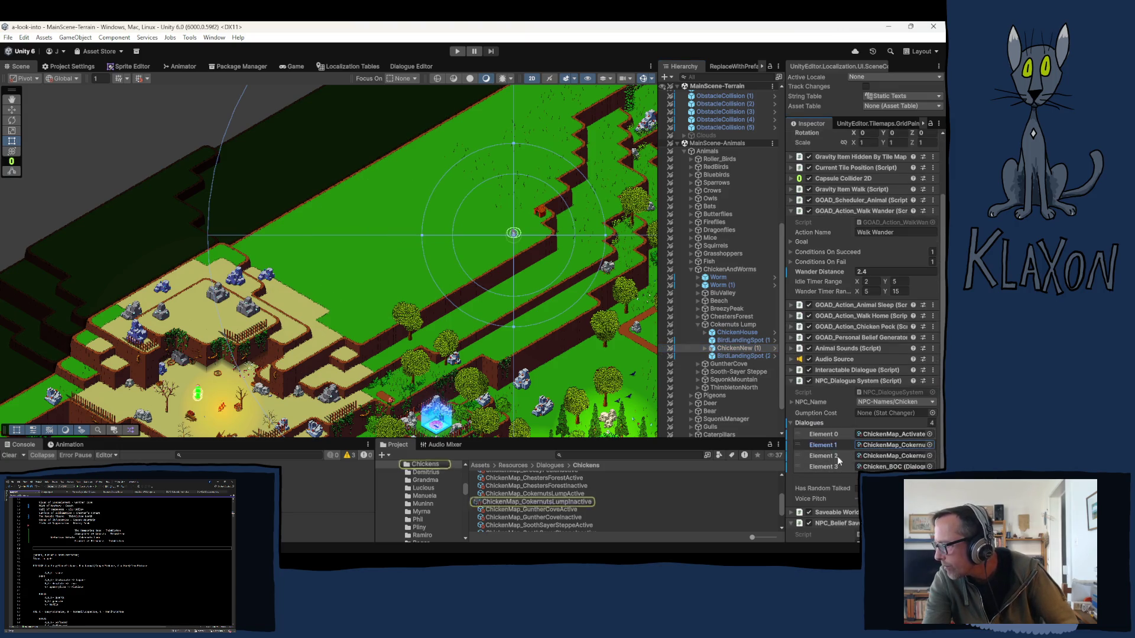
{"action": "left_click", "coordinate": [561, 502]}
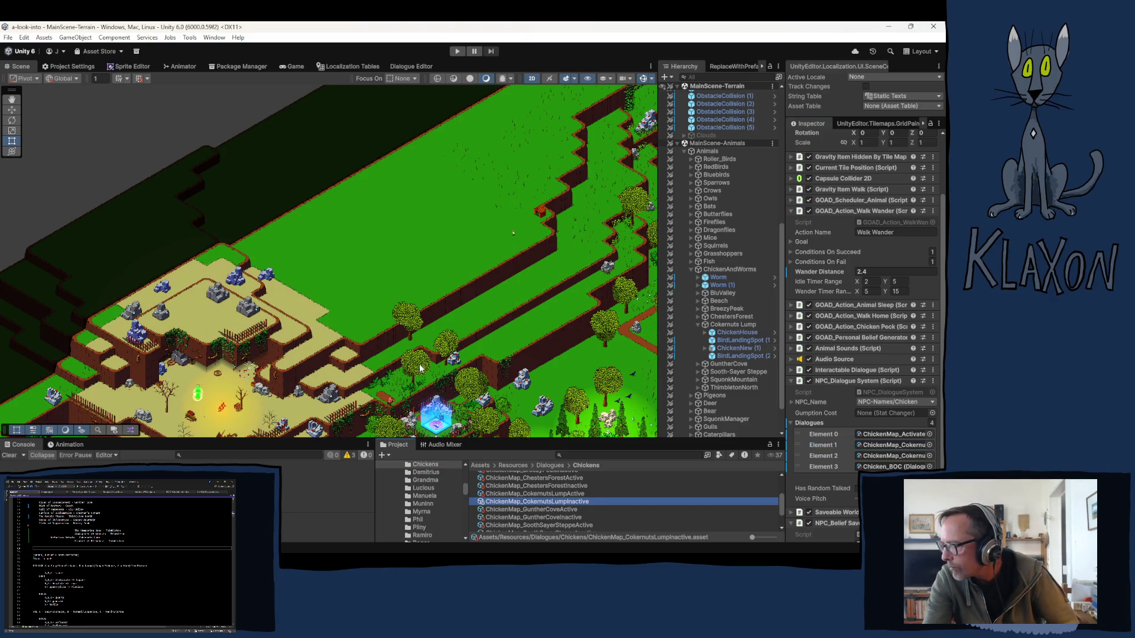
{"action": "left_click", "coordinate": [413, 66]}
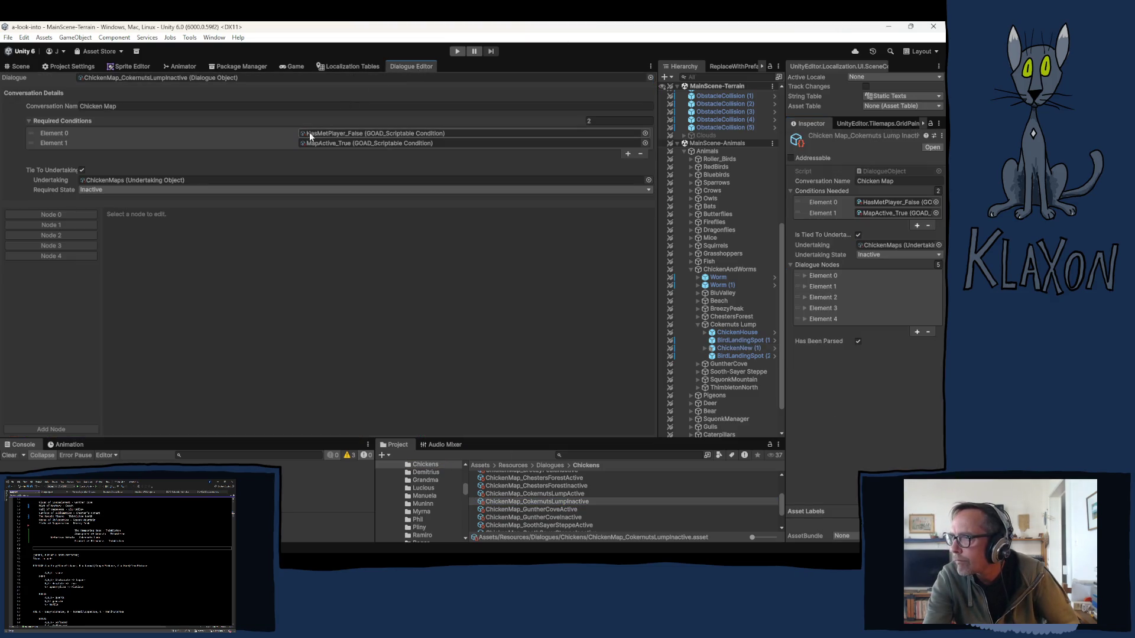
Compare Node 4's task in the inactive dialogue with the ChickenMap_CokernutsLumpActive dialogue's Node 4
{"action": "left_click", "coordinate": [50, 255]}
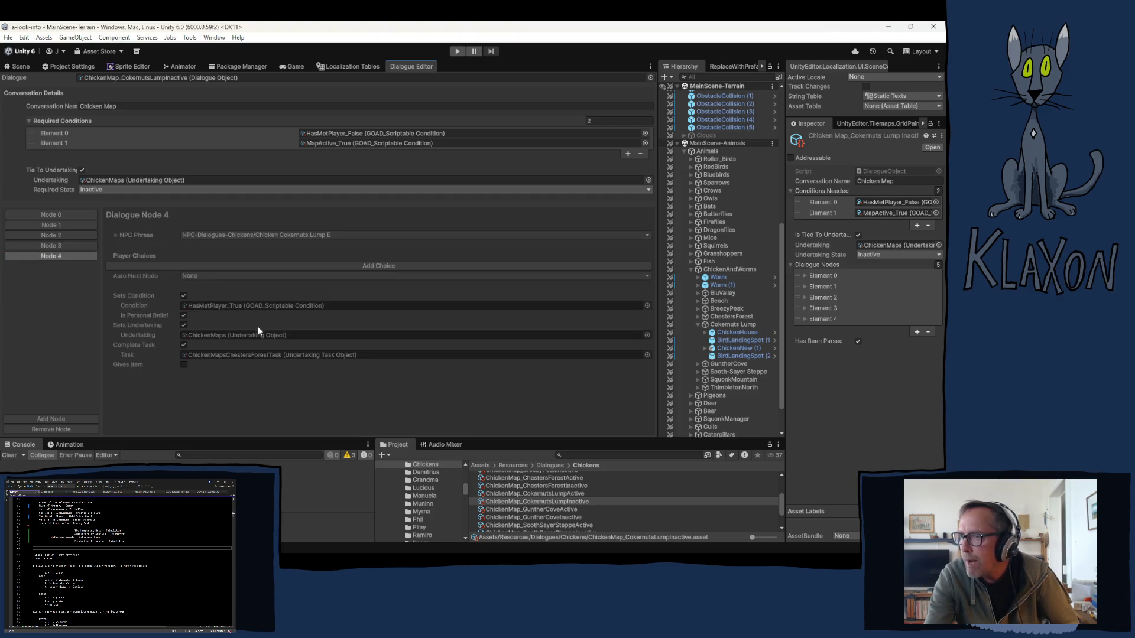
{"action": "left_click", "coordinate": [231, 356]}
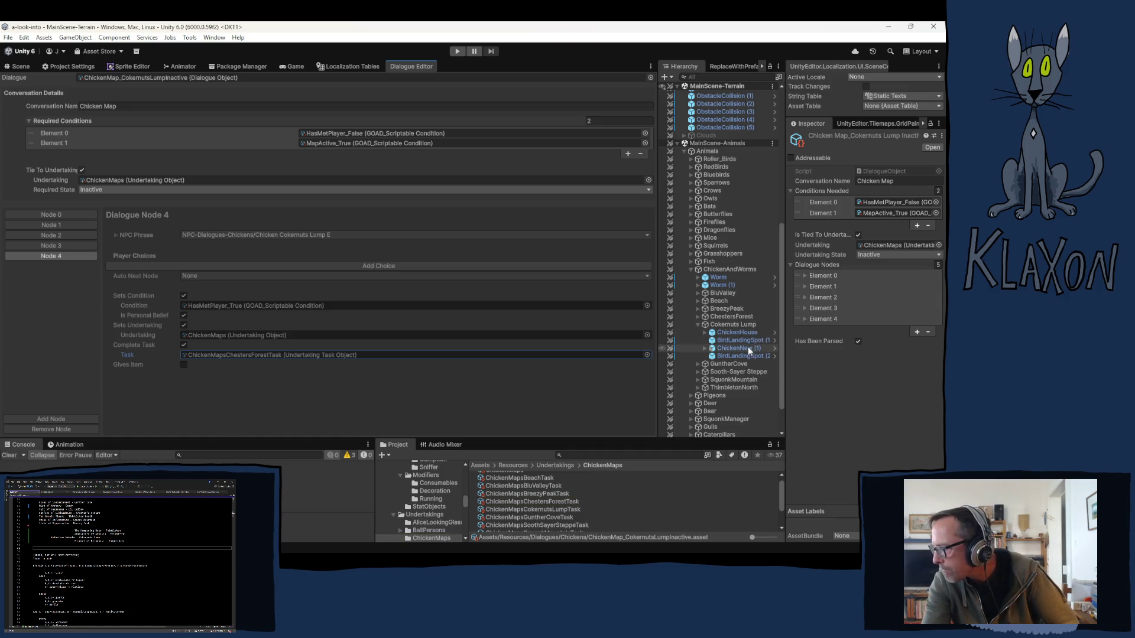
{"action": "left_click", "coordinate": [732, 347]}
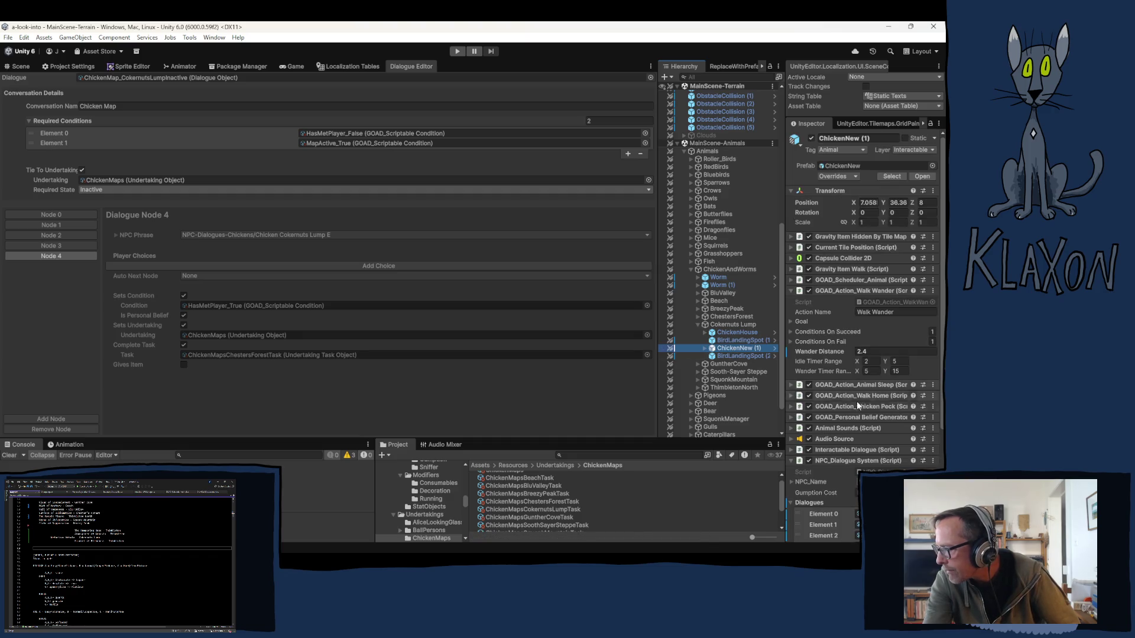
{"action": "left_click", "coordinate": [893, 471]}
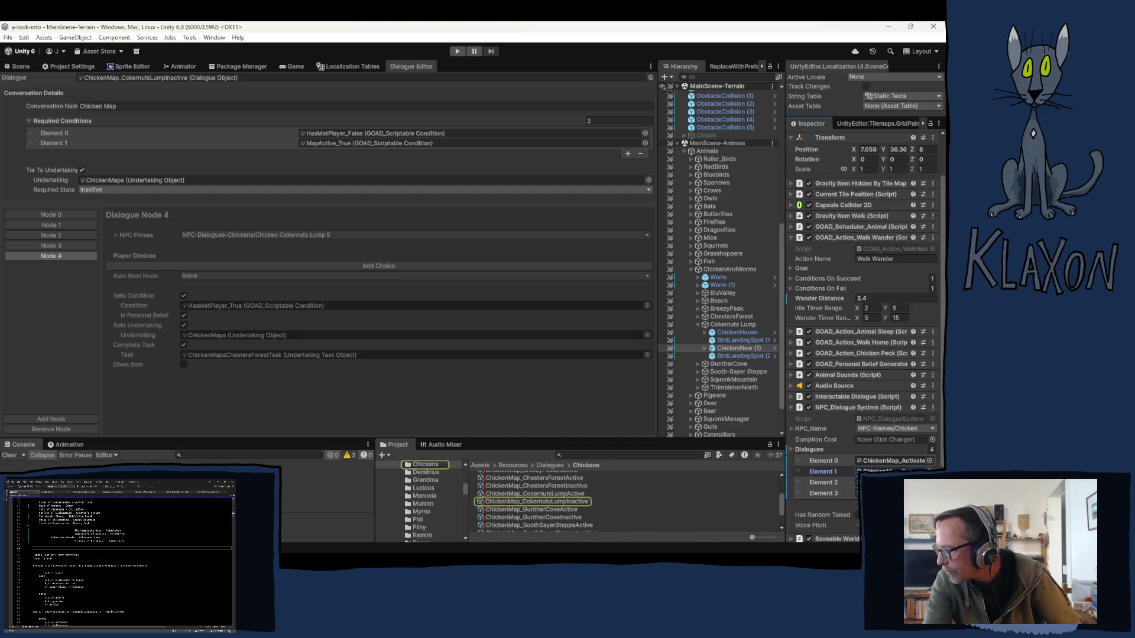
{"action": "left_click", "coordinate": [545, 494]}
{"action": "left_click", "coordinate": [56, 256]}
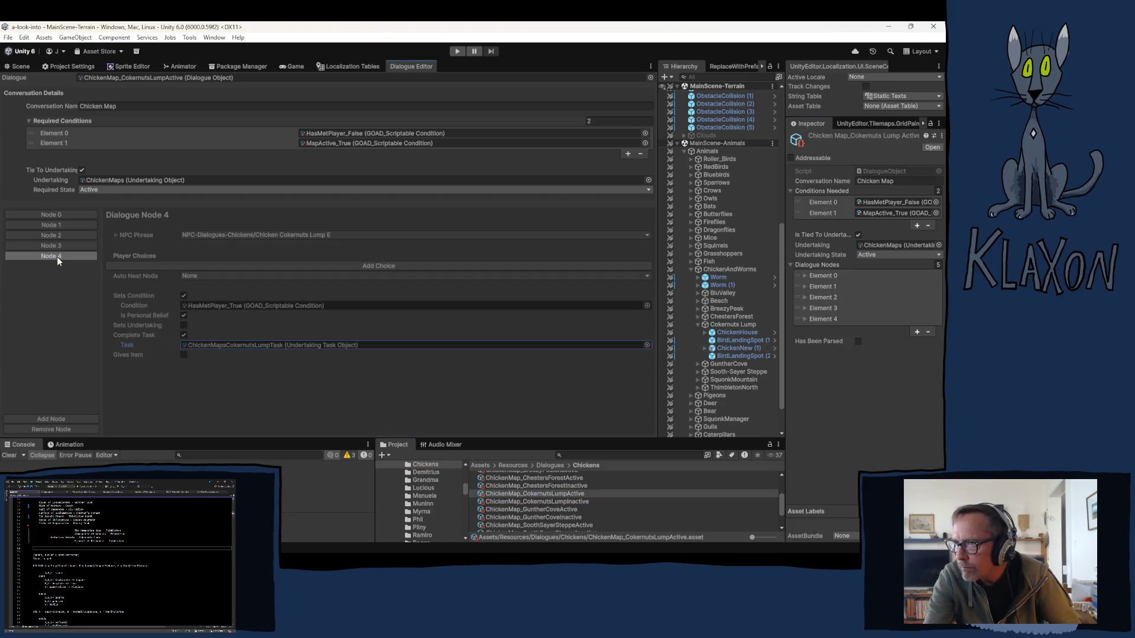
Replace the Chesters Forest task on the inactive dialogue's Node 4 with ChickenMapsCokernutsLumpTask
{"action": "left_click", "coordinate": [536, 501]}
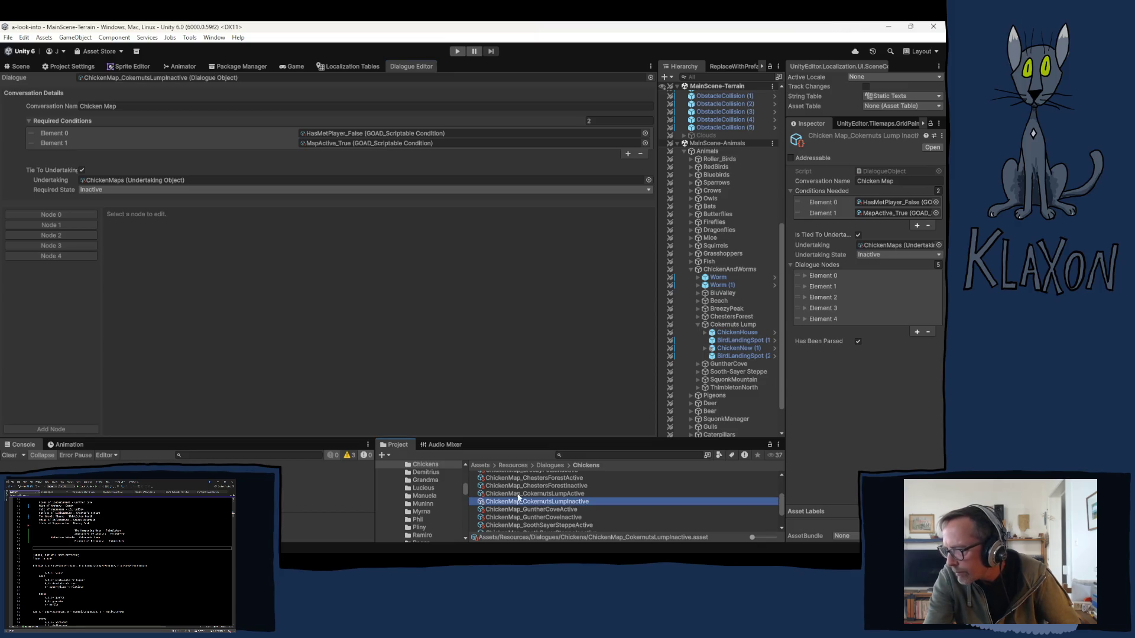
{"action": "left_click", "coordinate": [48, 259]}
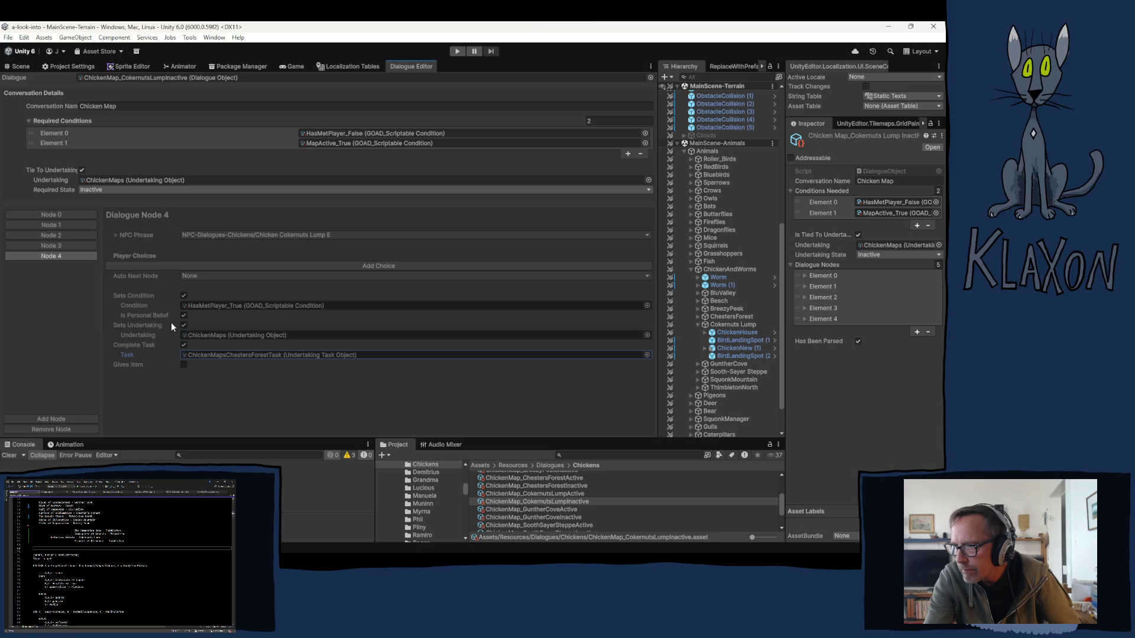
{"action": "left_click", "coordinate": [275, 356]}
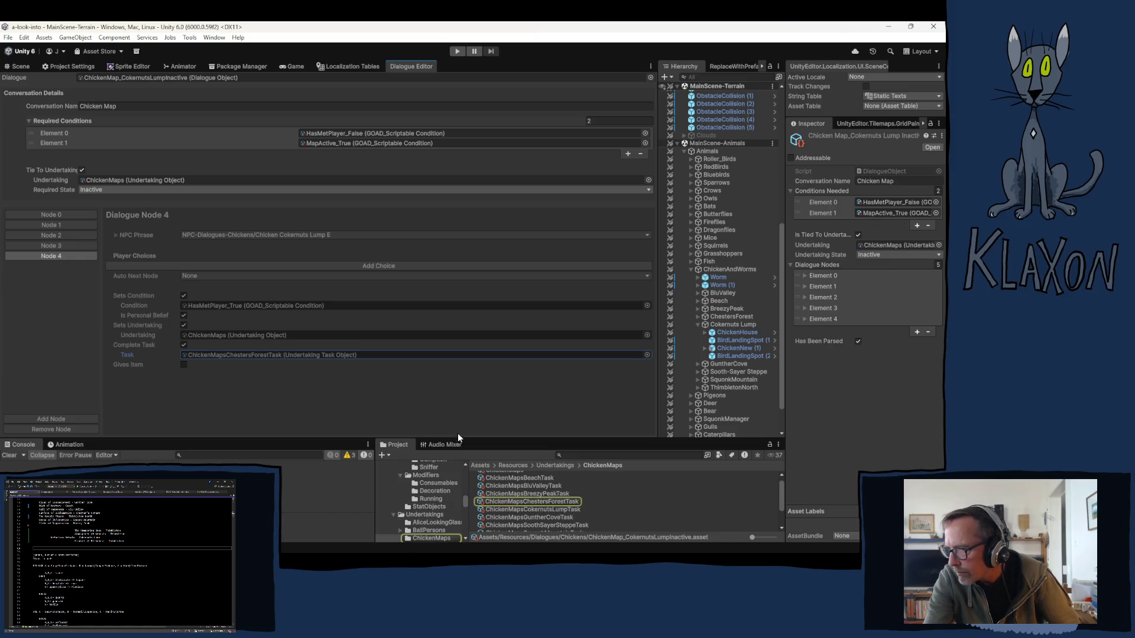
{"action": "left_click_drag", "start_coordinate": [542, 509], "coordinate": [307, 356]}
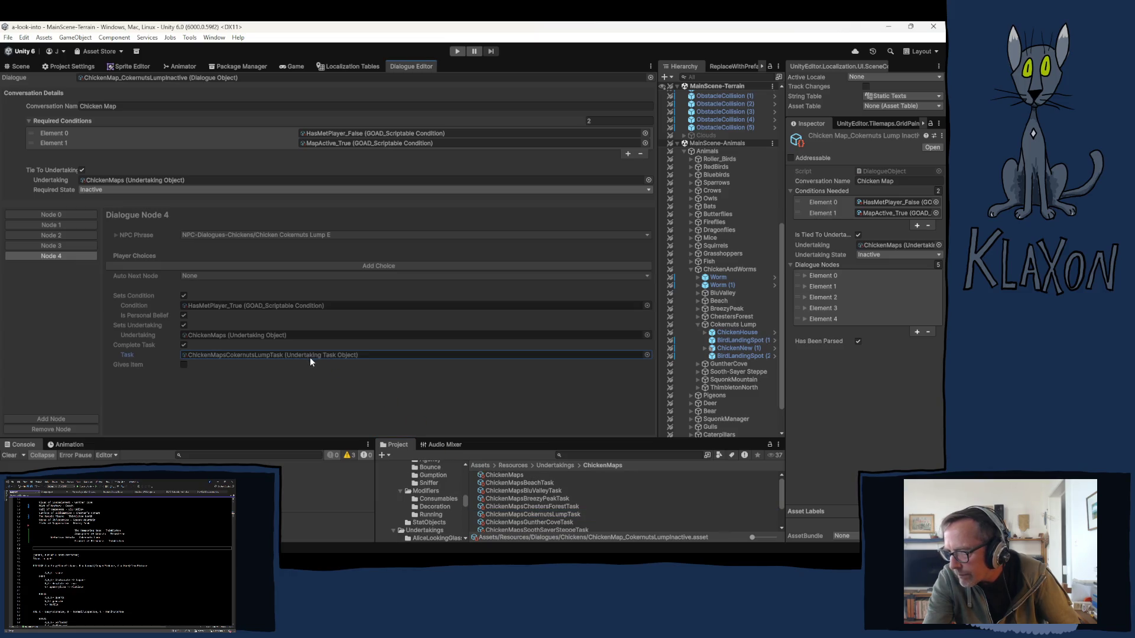
{"action": "left_click", "coordinate": [531, 514]}
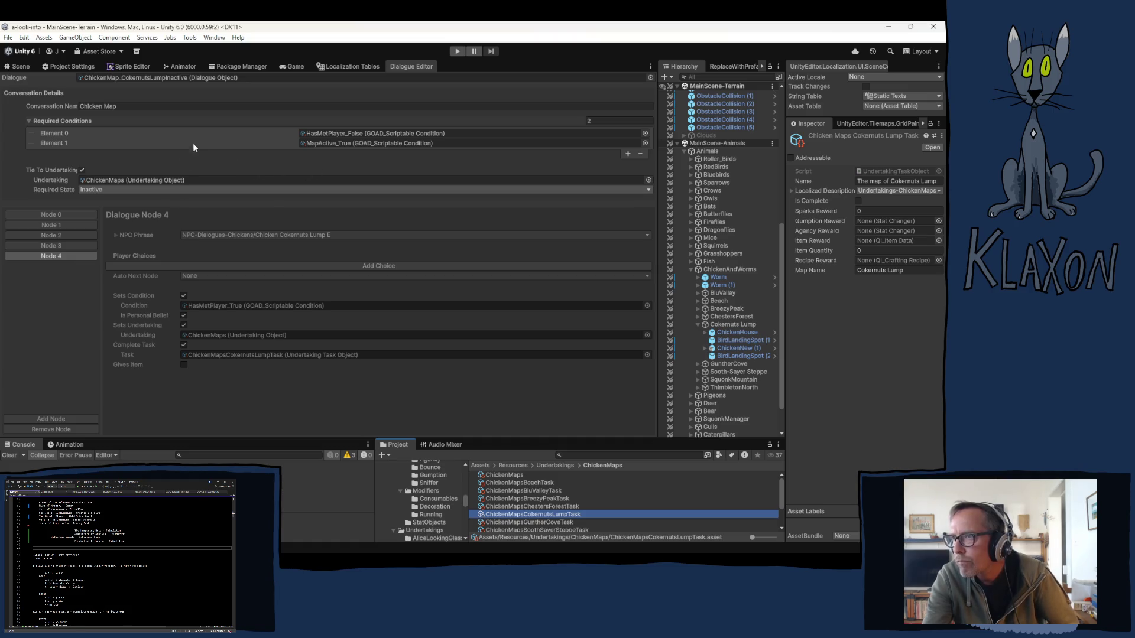
Switch back to the Scene view of the map
{"action": "left_click", "coordinate": [34, 67]}
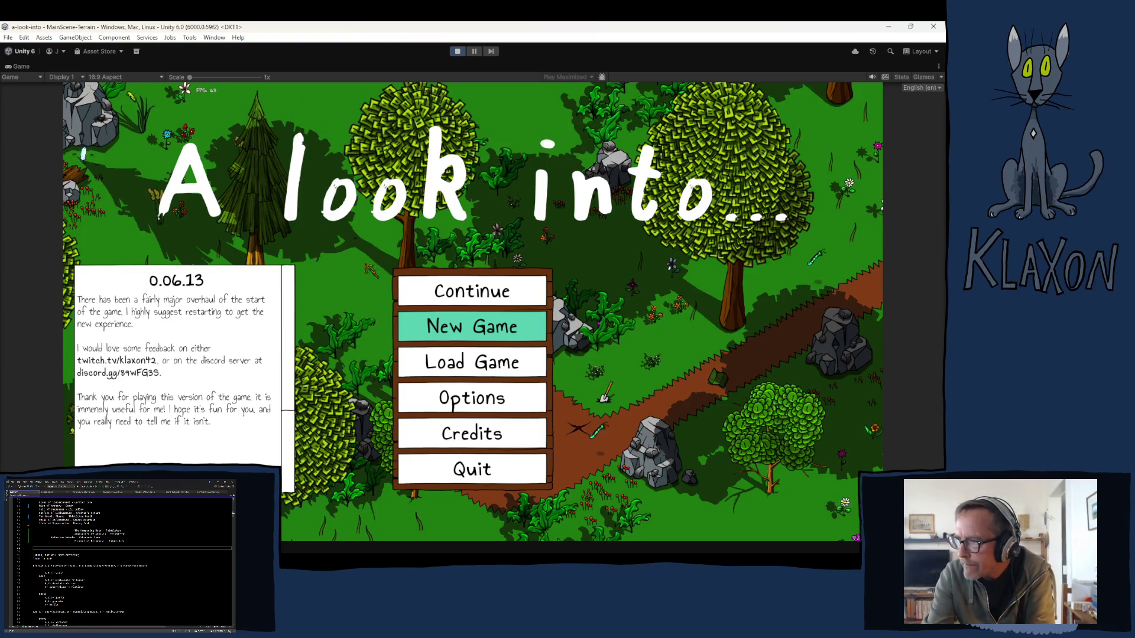
Start a new game with the character name 'hffbdshfsxbvxdcy'
{"action": "left_click", "coordinate": [452, 326]}
{"action": "left_click", "coordinate": [452, 387]}
{"action": "left_click", "coordinate": [452, 381]}
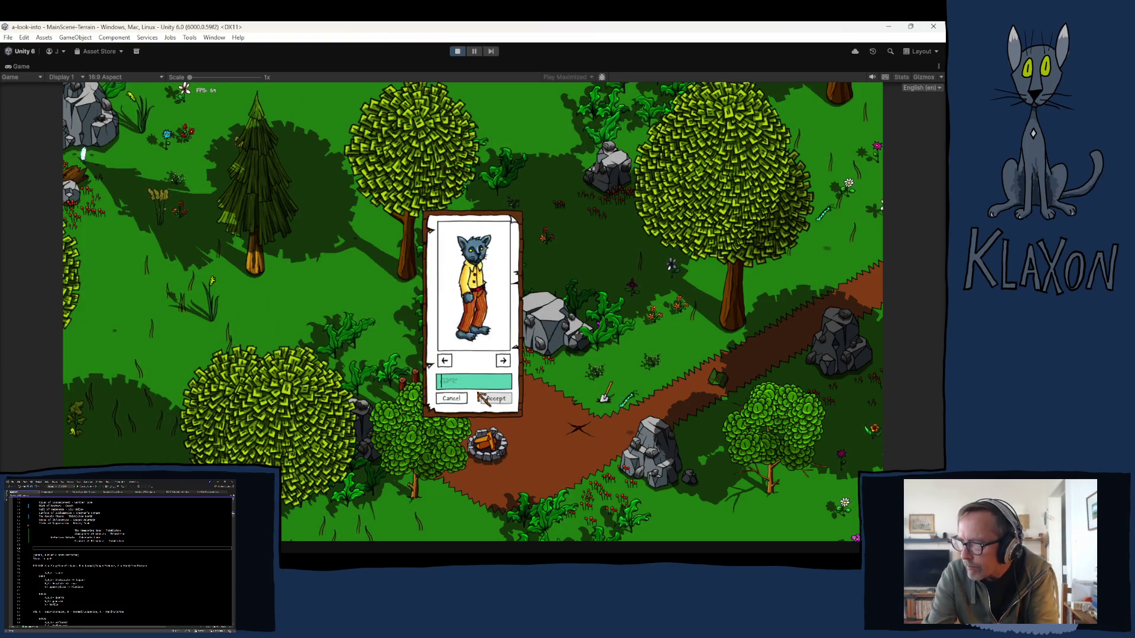
{"action": "type", "text": "hffbdshfsxbvxdcy"}
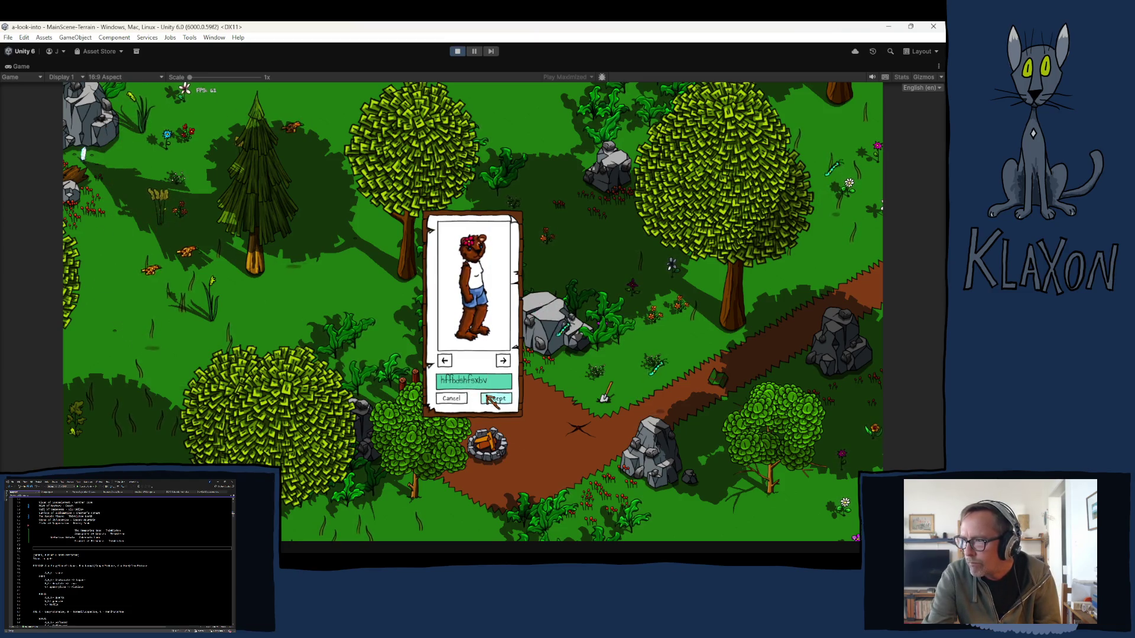
{"action": "left_click", "coordinate": [489, 399]}
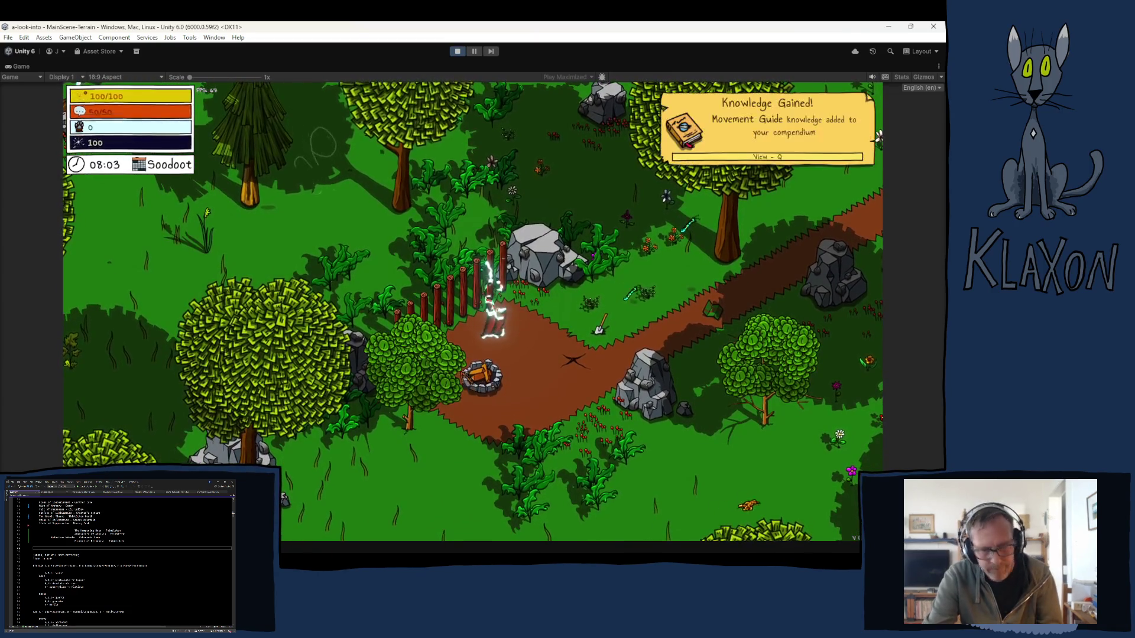
Walk east to pick up the Avian Map, check the map, teleport, and drop the carried crate and logs
{"action": "key", "text": "d"}
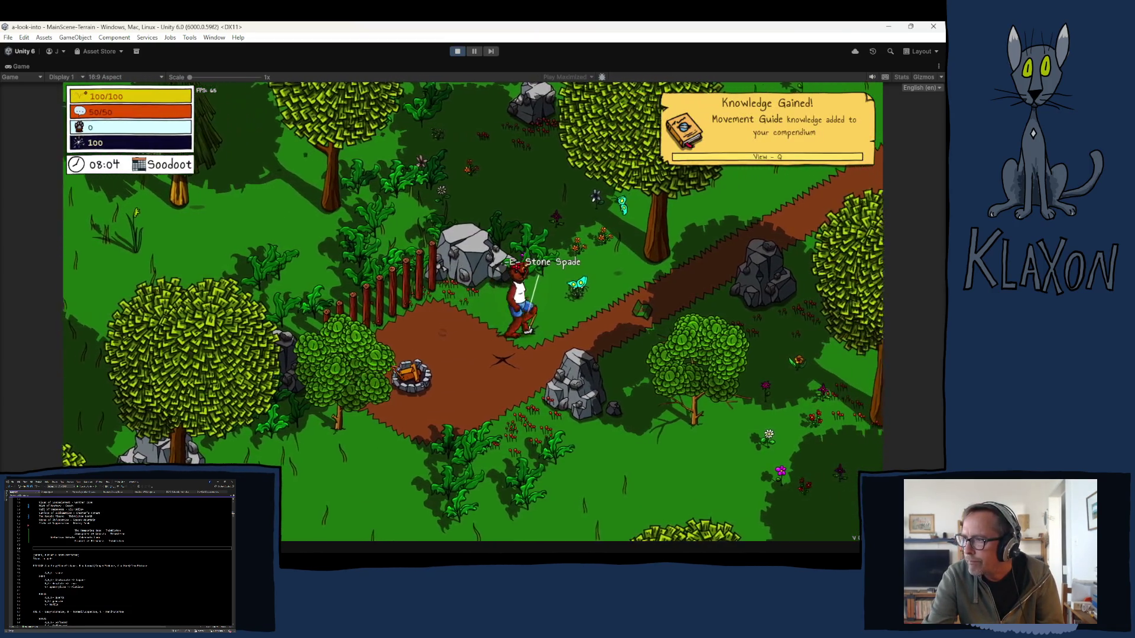
{"action": "key", "text": "e"}
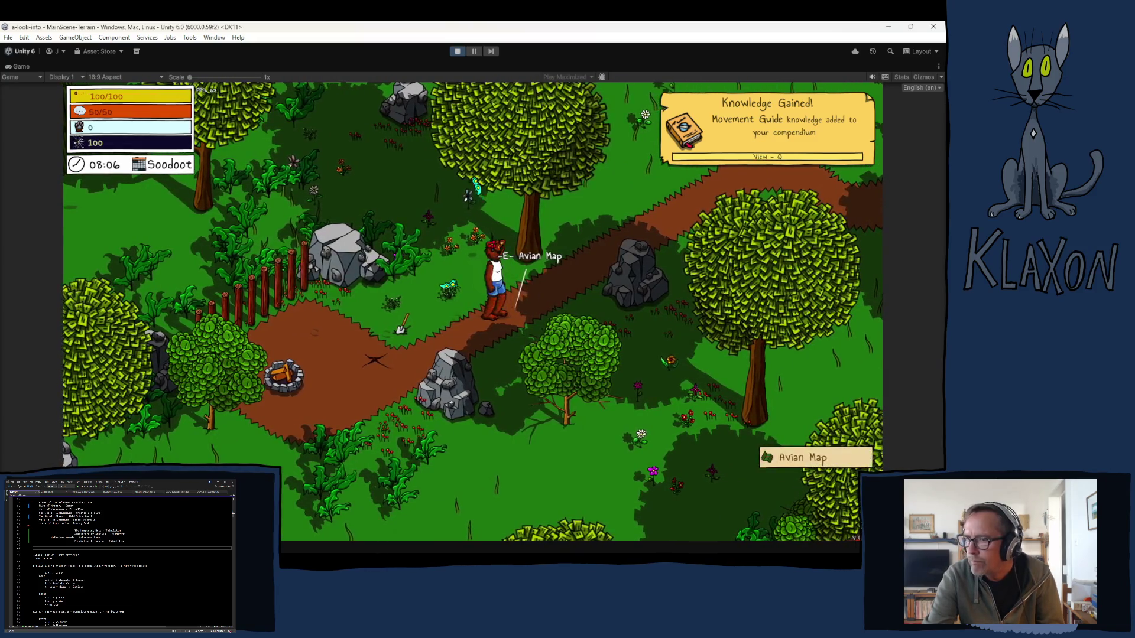
{"action": "key", "text": "Tab"}
{"action": "key", "text": "Tab"}
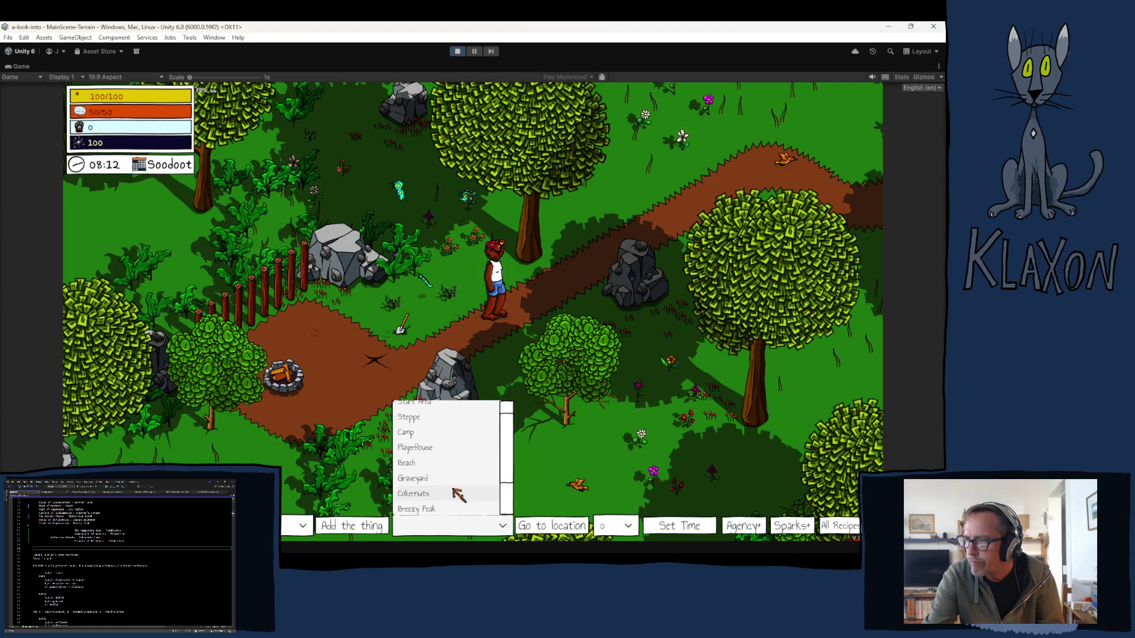
{"action": "left_click", "coordinate": [511, 523]}
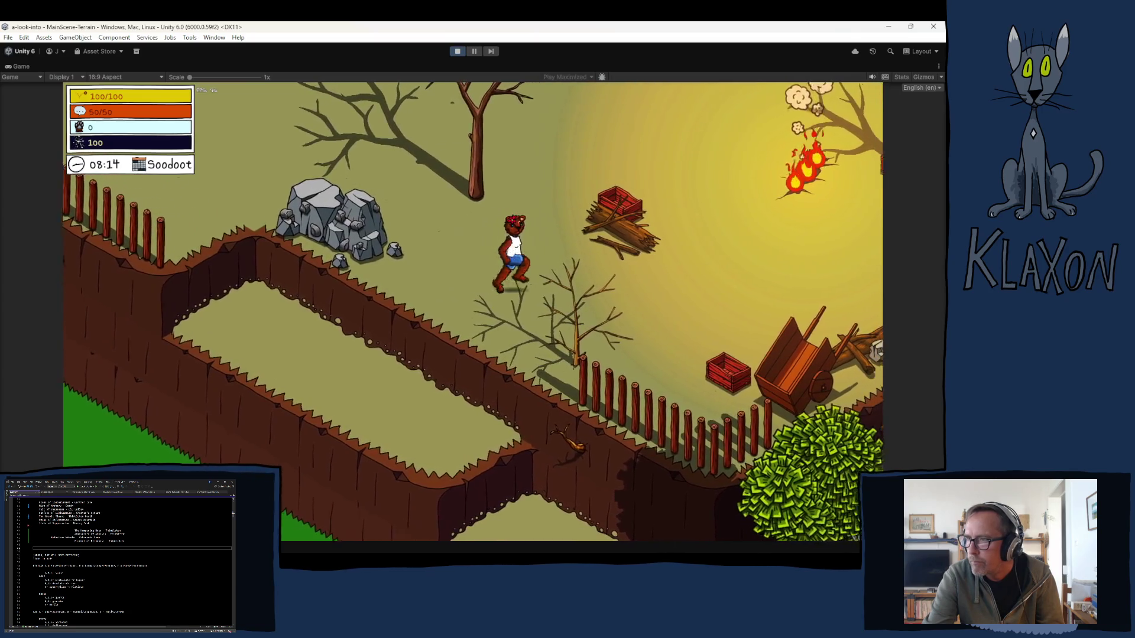
{"action": "key", "text": "e"}
Run up-right to the chicken by the red hut, talk to it for a map piece, then close the map
{"action": "key", "text": "d"}
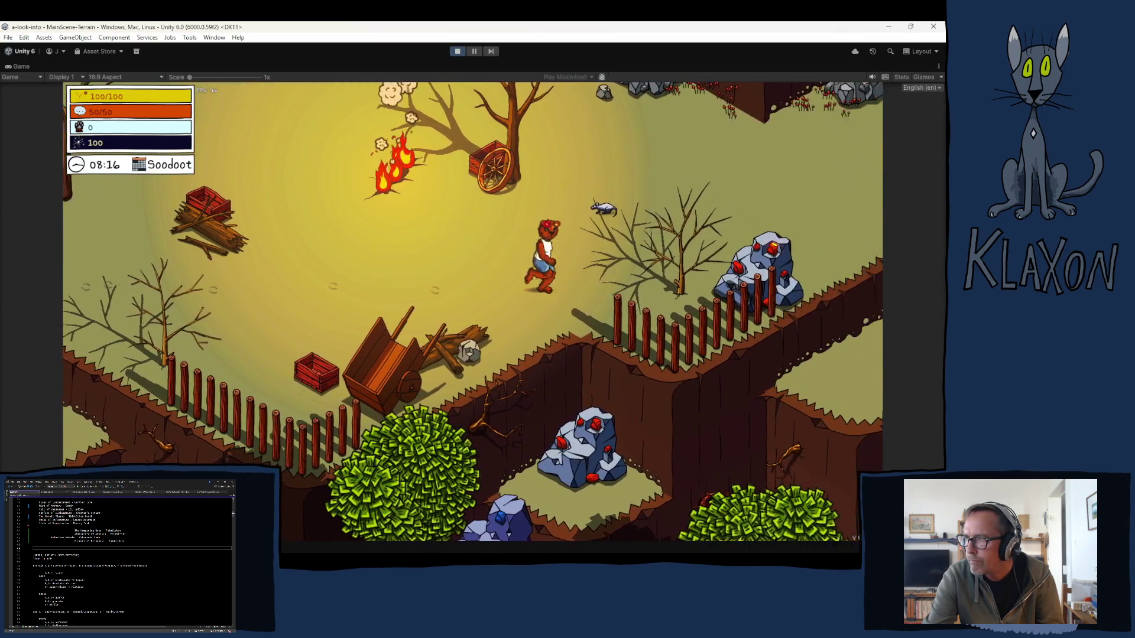
{"action": "key", "text": "d"}
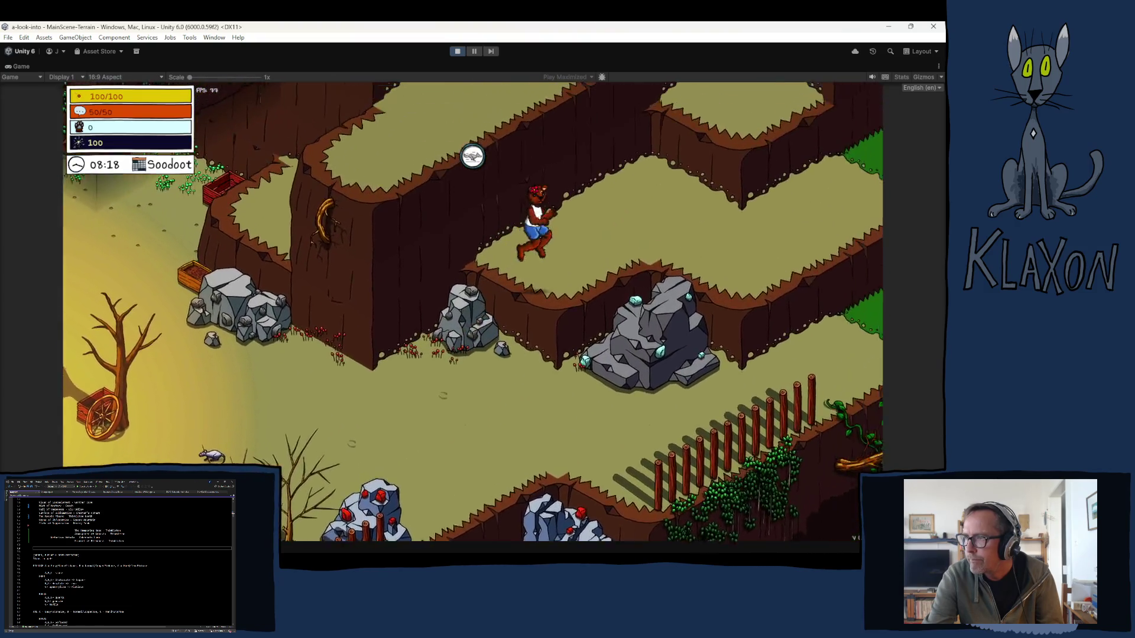
{"action": "key", "text": "d"}
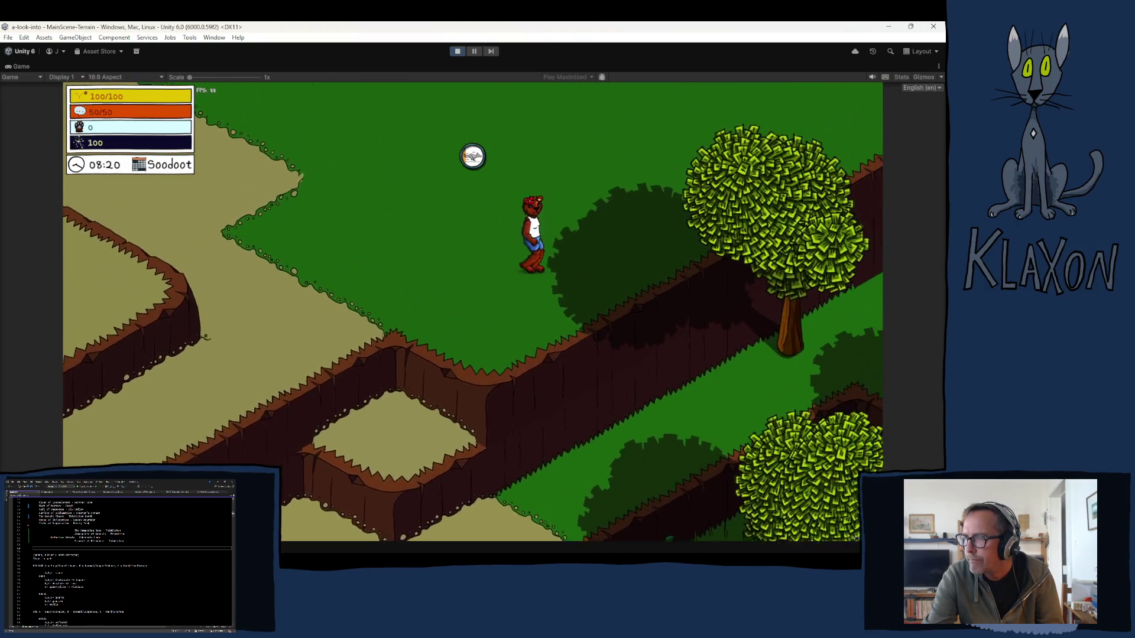
{"action": "key", "text": "d"}
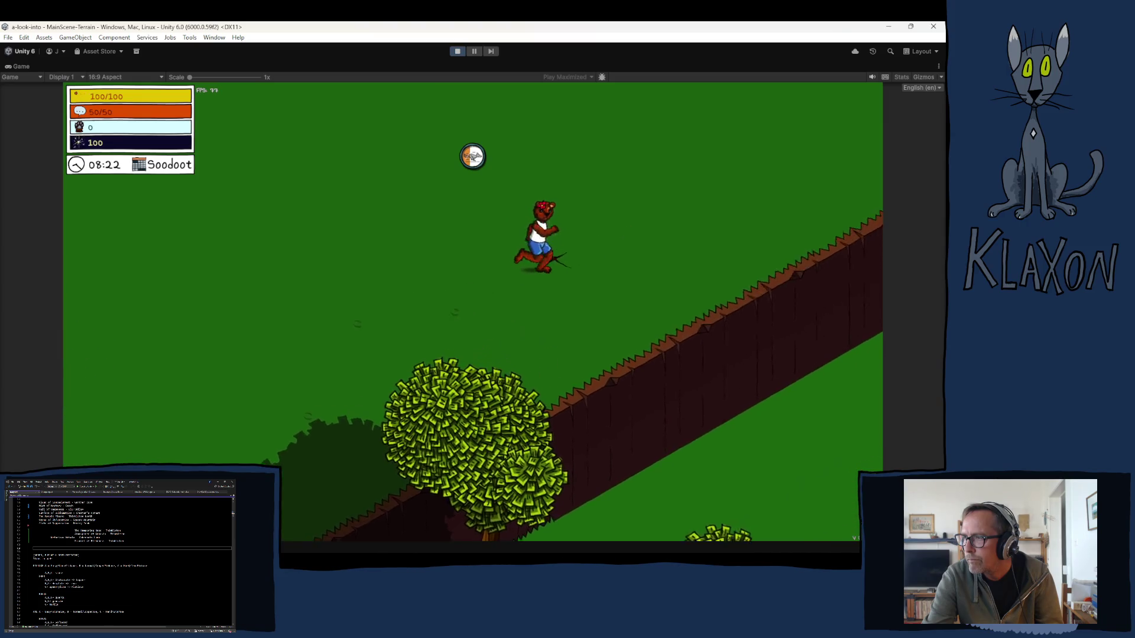
{"action": "key", "text": "d"}
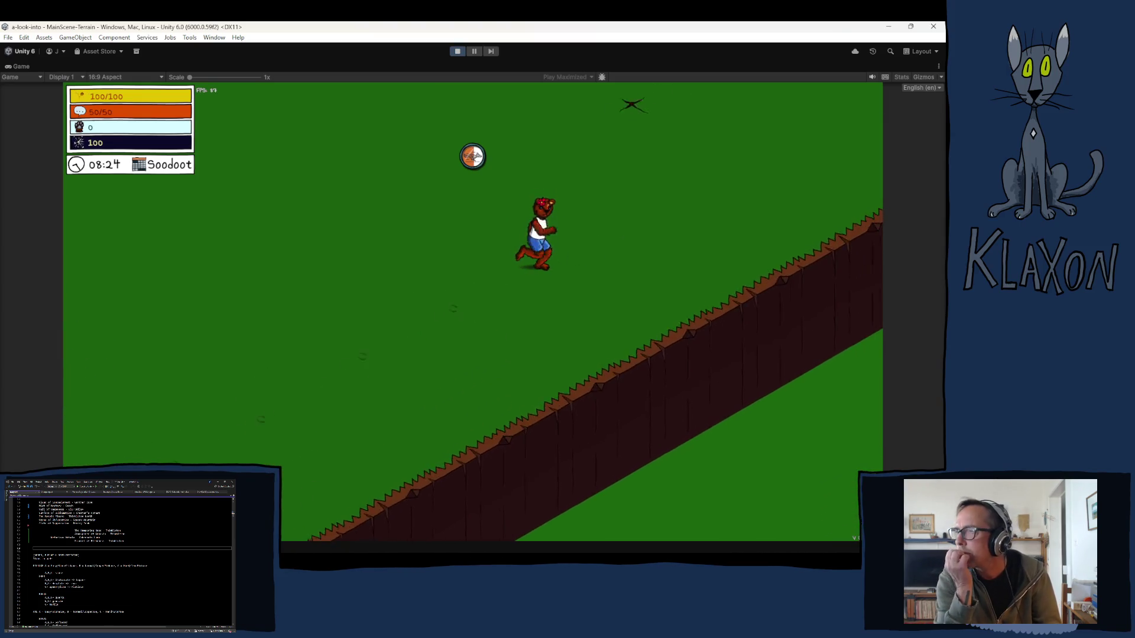
{"action": "key", "text": "w"}
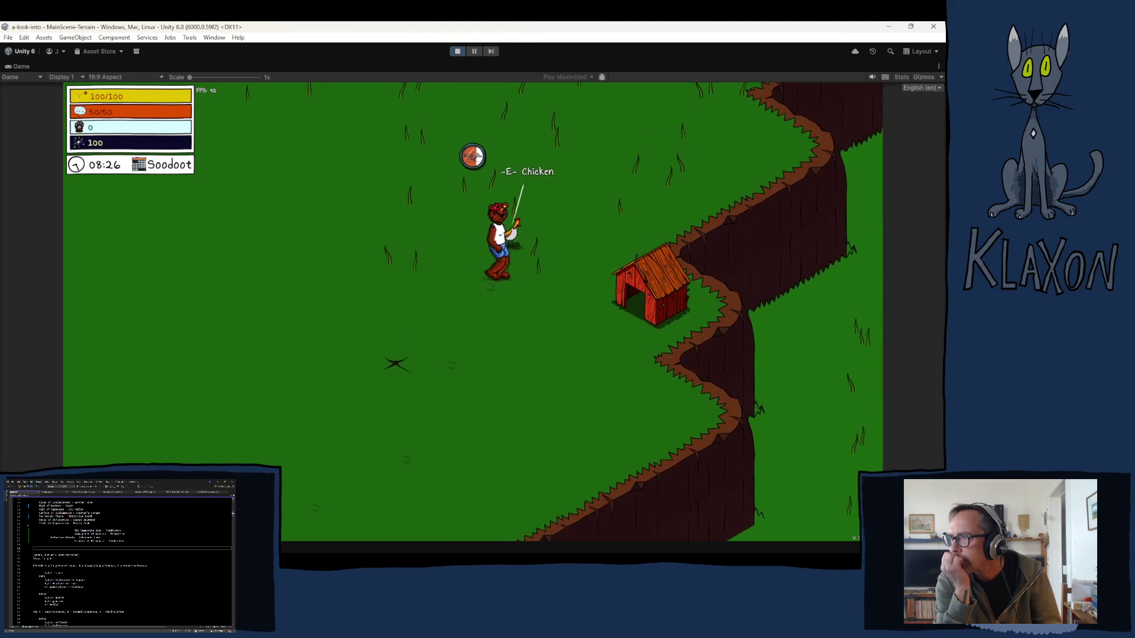
{"action": "key", "text": "e"}
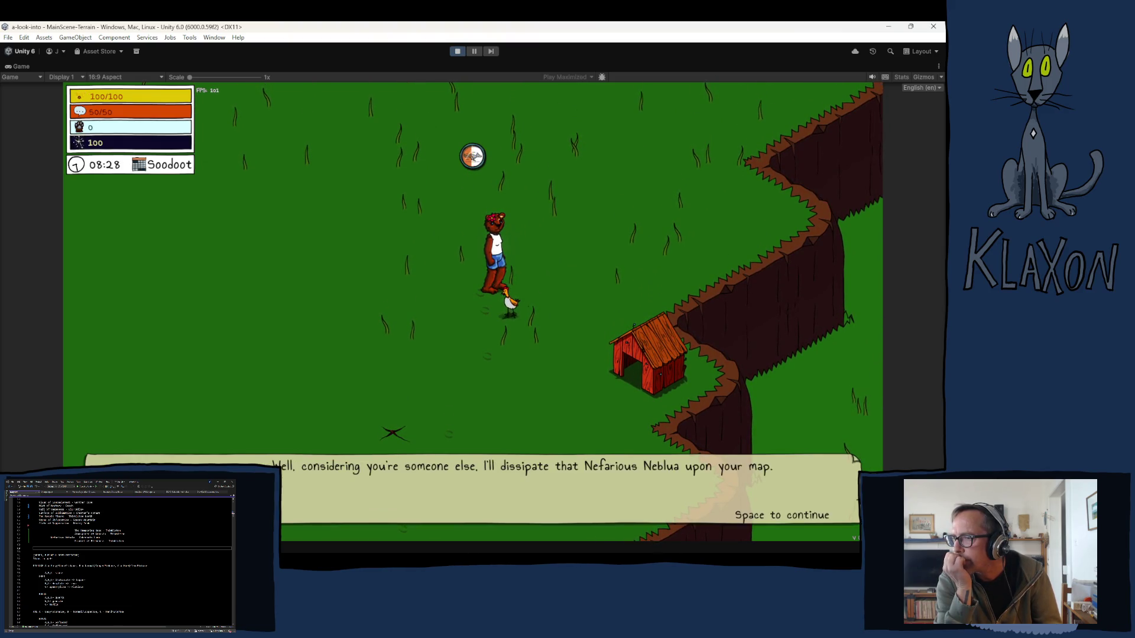
{"action": "key", "text": "space"}
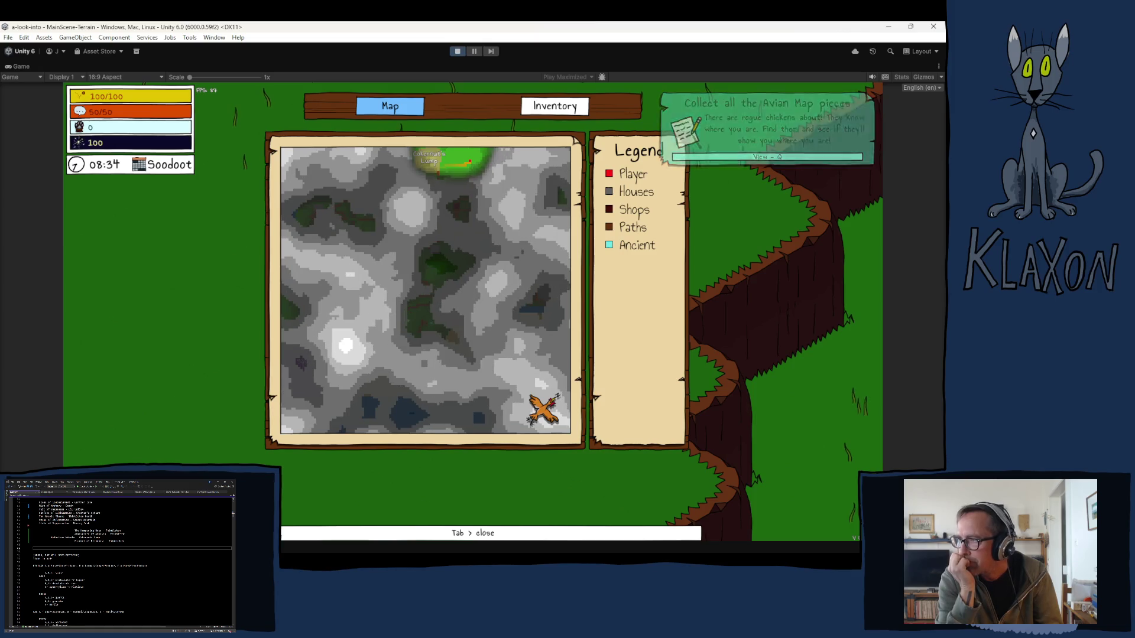
{"action": "key", "text": "Tab"}
Walk down-left through the burning clearing, then climb up-right onto the upper cliff level
{"action": "key", "text": "s"}
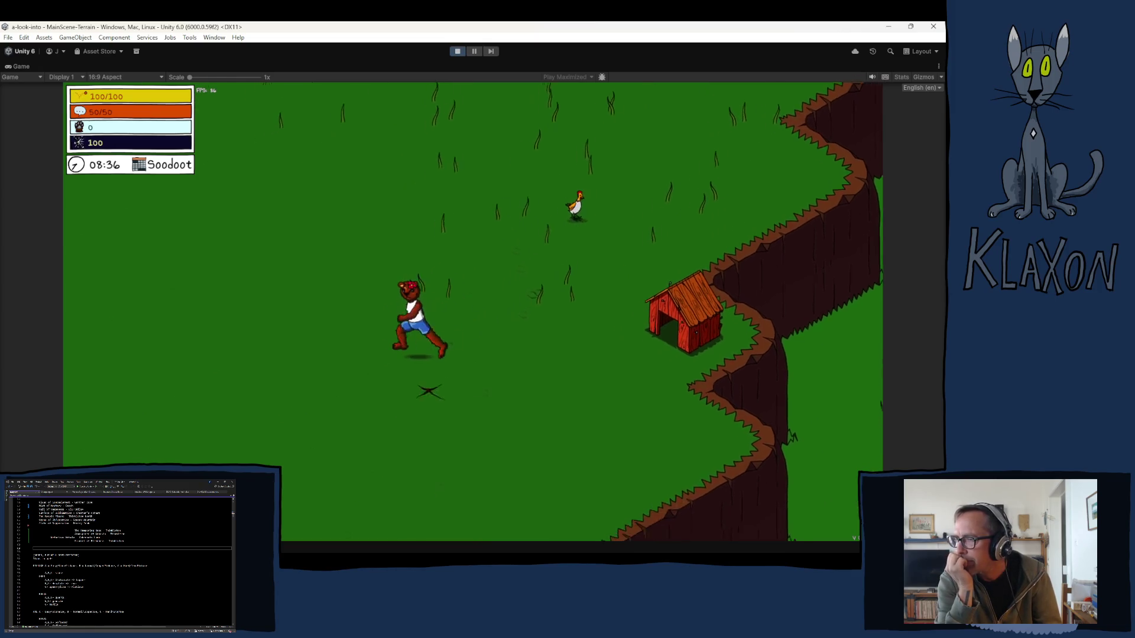
{"action": "key", "text": "s"}
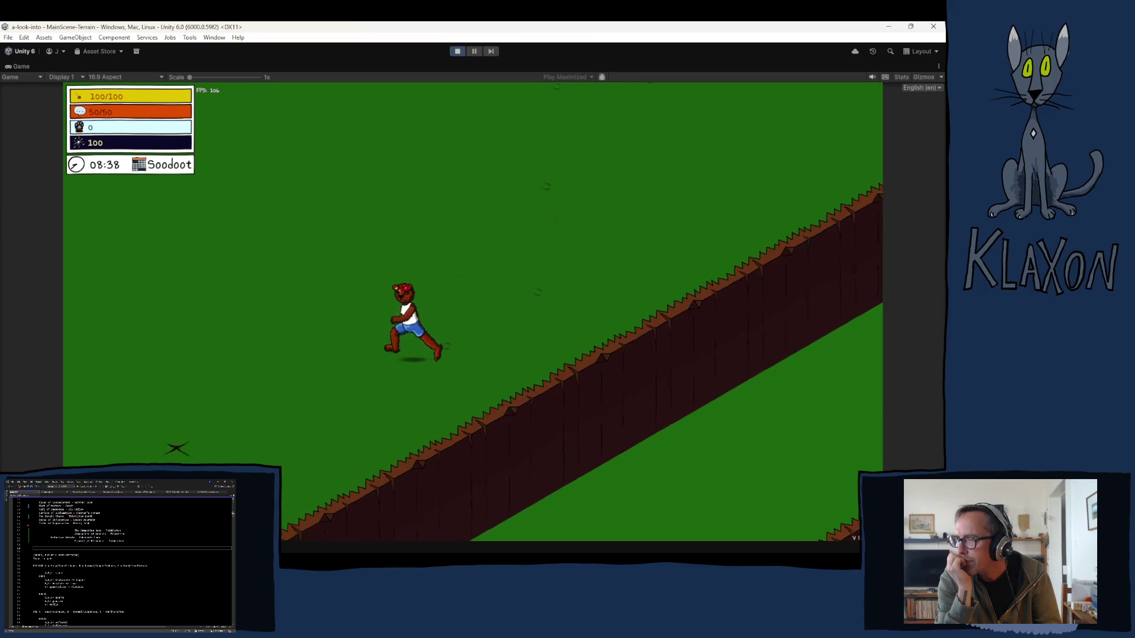
{"action": "key", "text": "s"}
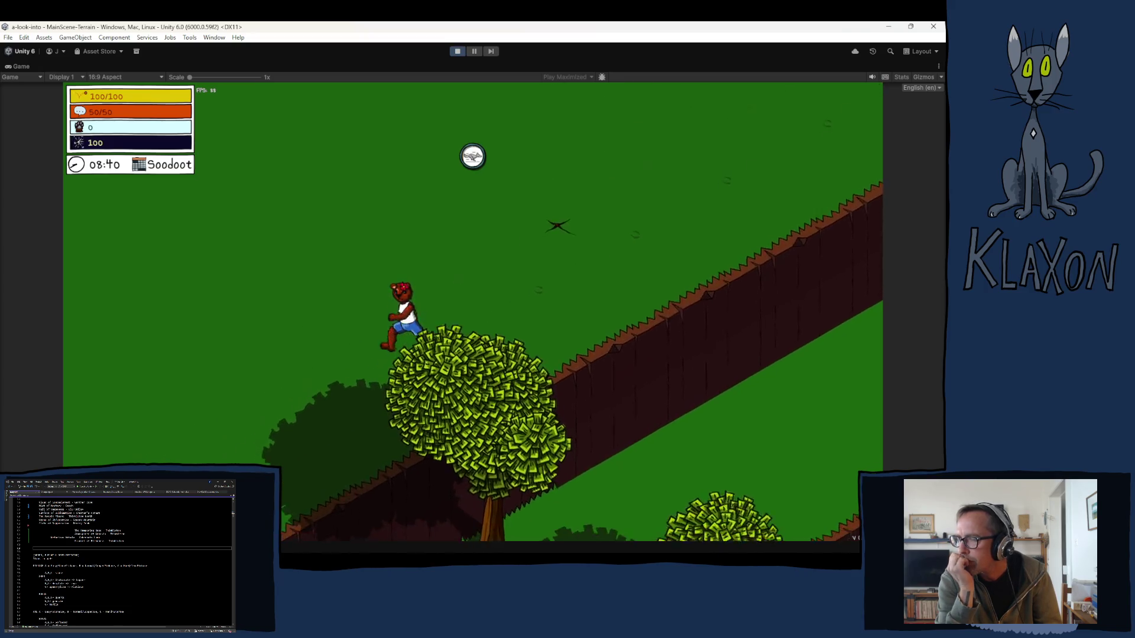
{"action": "key", "text": "s"}
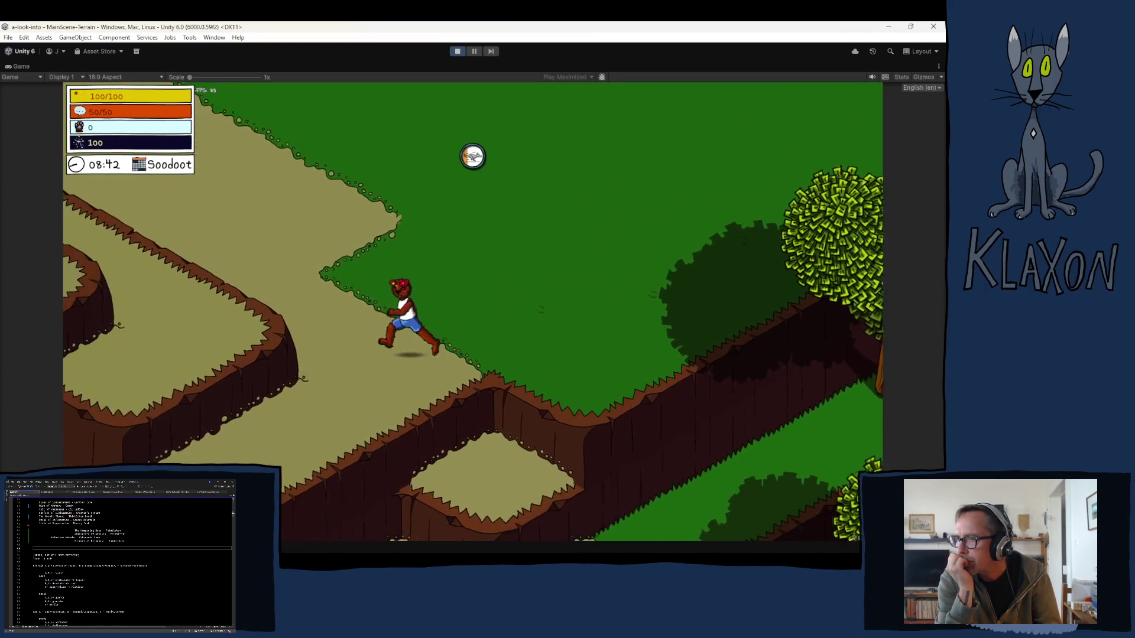
{"action": "key", "text": "s"}
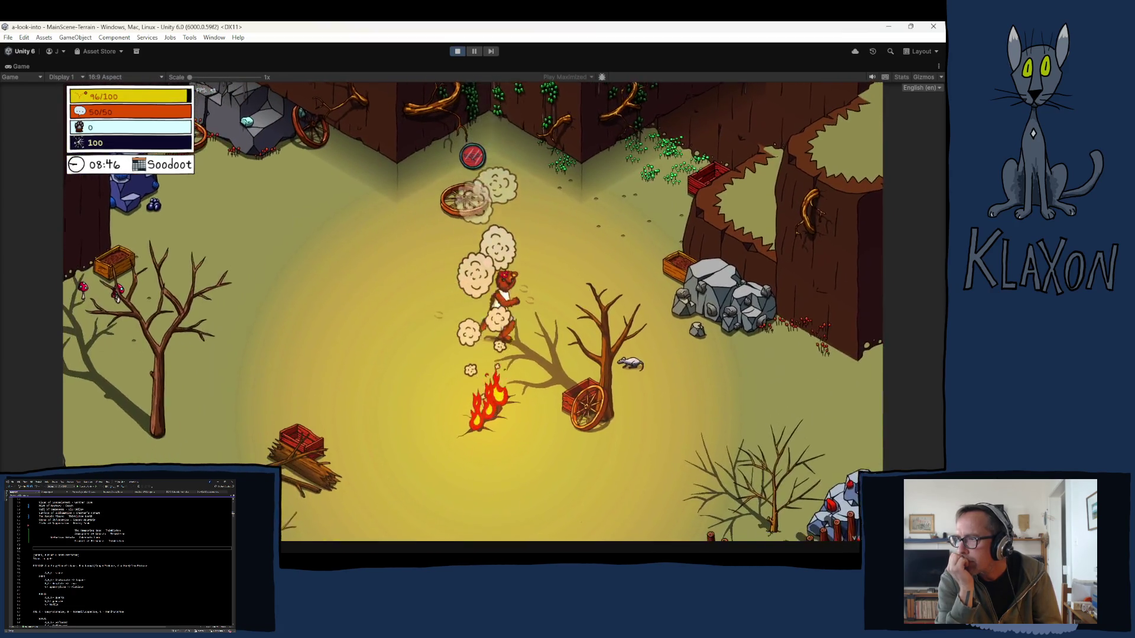
{"action": "key", "text": "d"}
{"action": "key", "text": "d"}
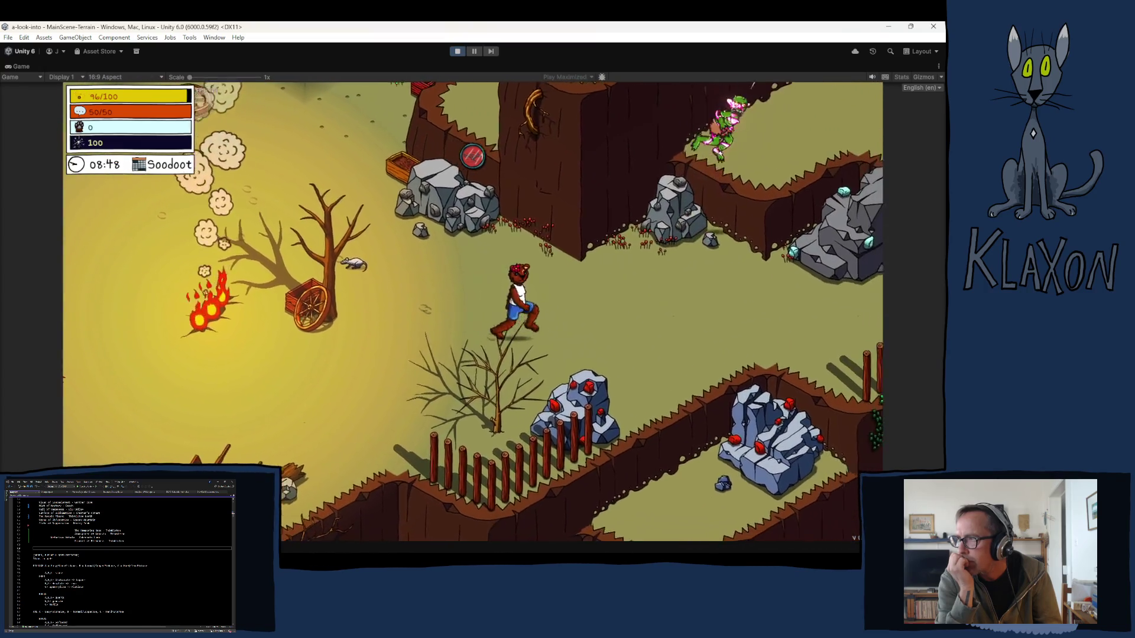
{"action": "key", "text": "w"}
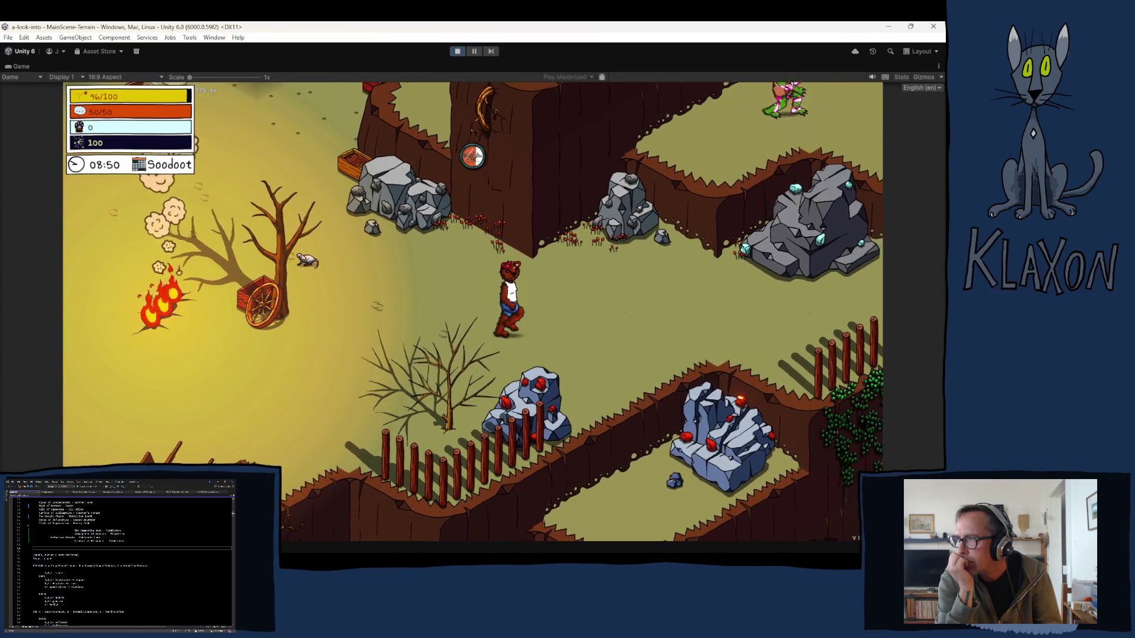
{"action": "key", "text": "w"}
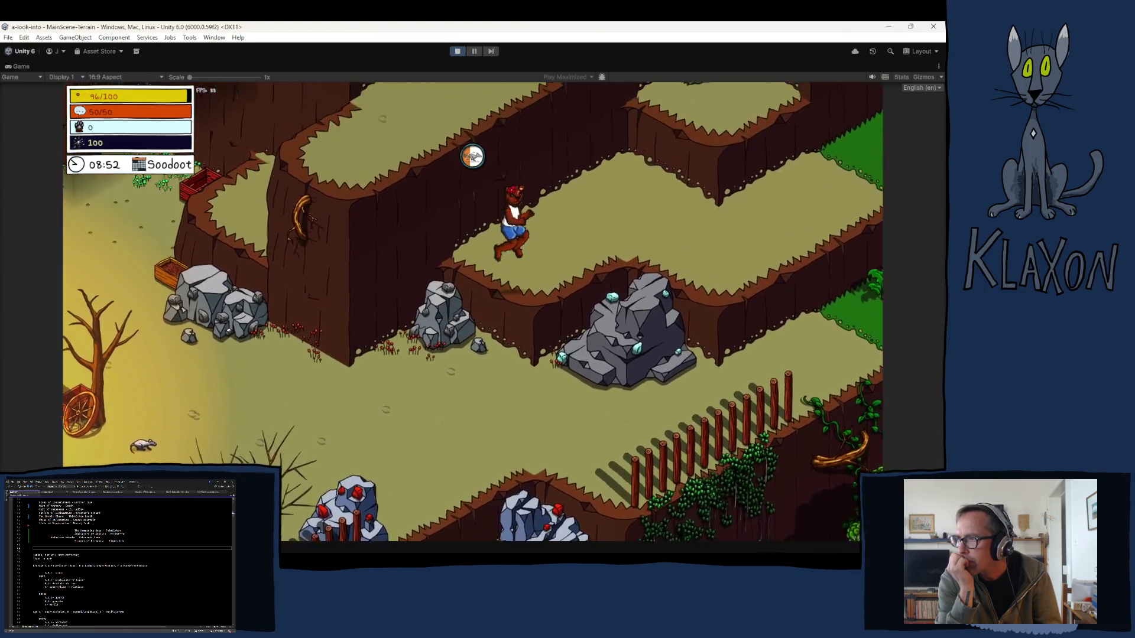
{"action": "key", "text": "w"}
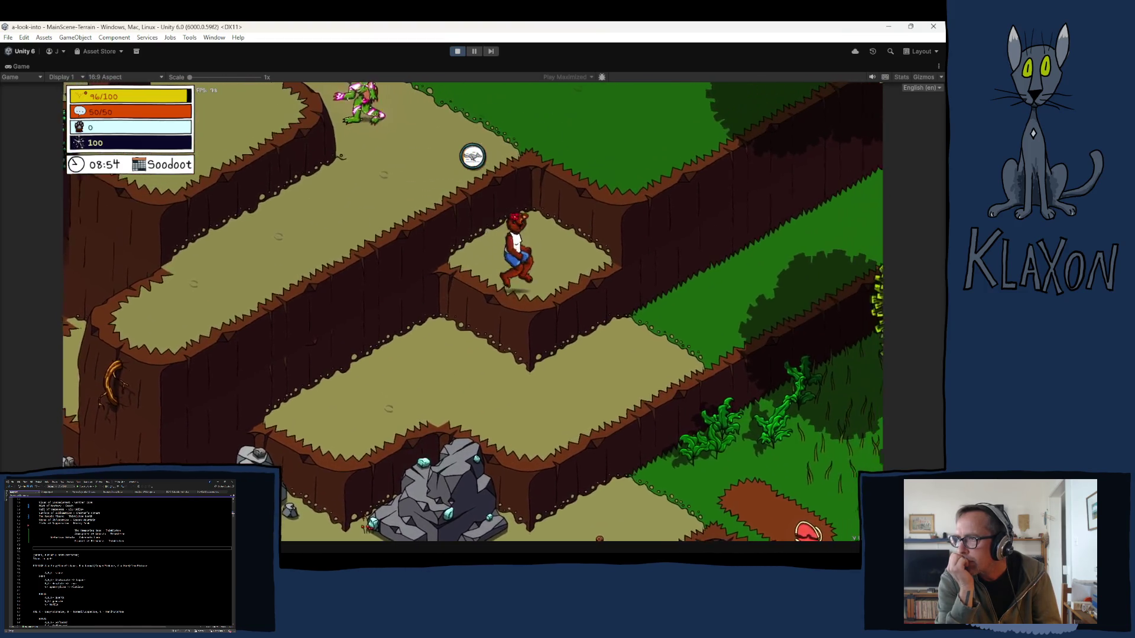
Walk left across the plateau past the green creature to the crystal rock
{"action": "key", "text": "a"}
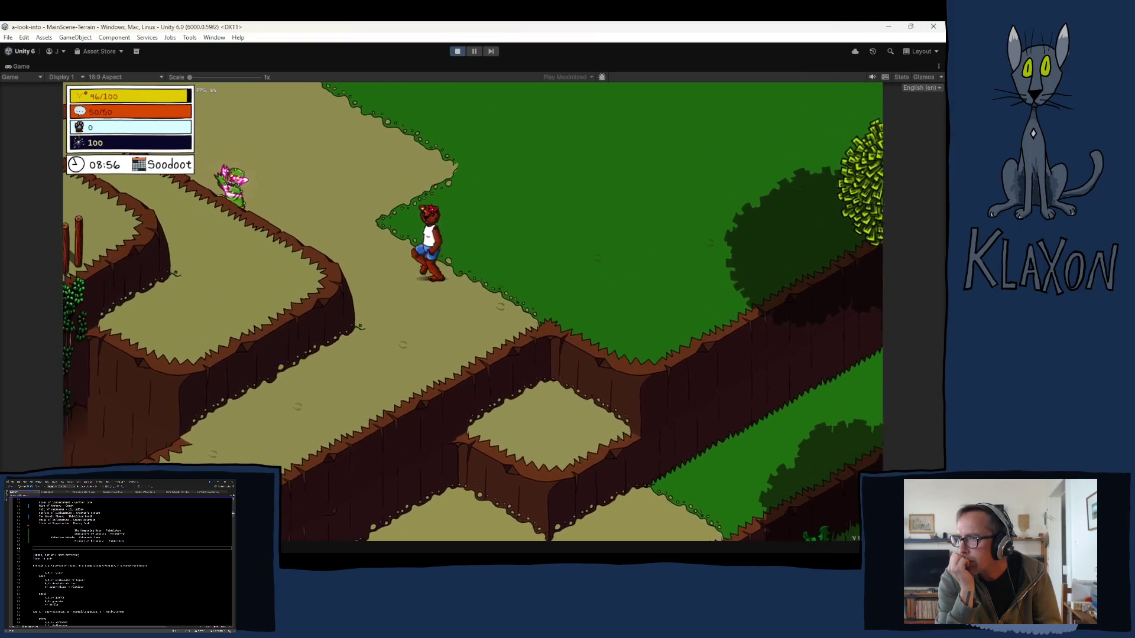
{"action": "key", "text": "a"}
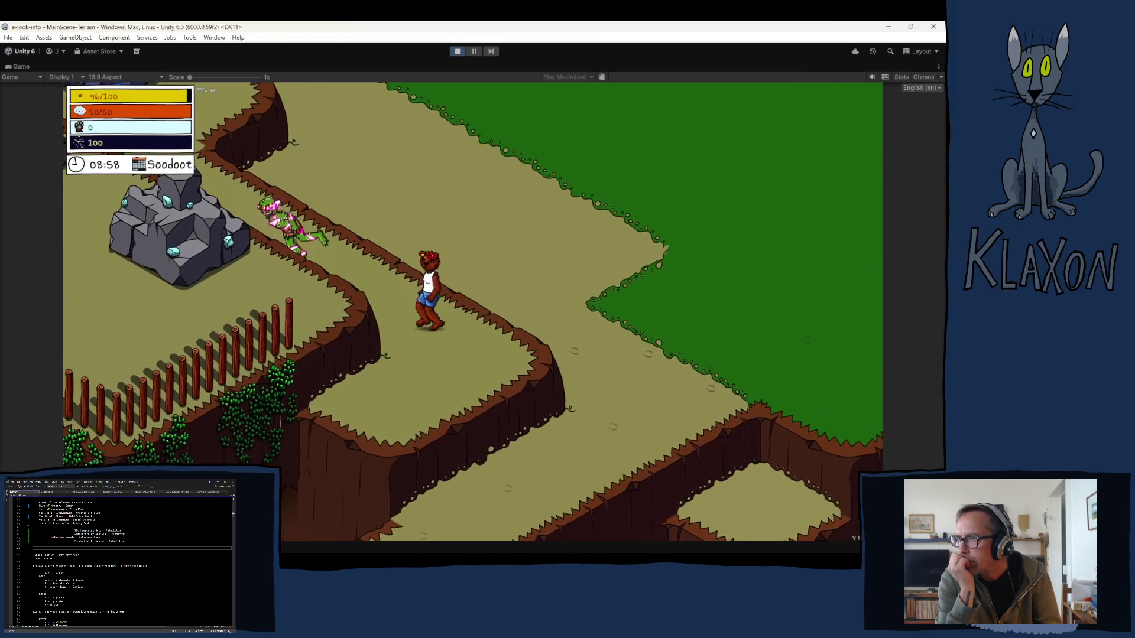
{"action": "key", "text": "a"}
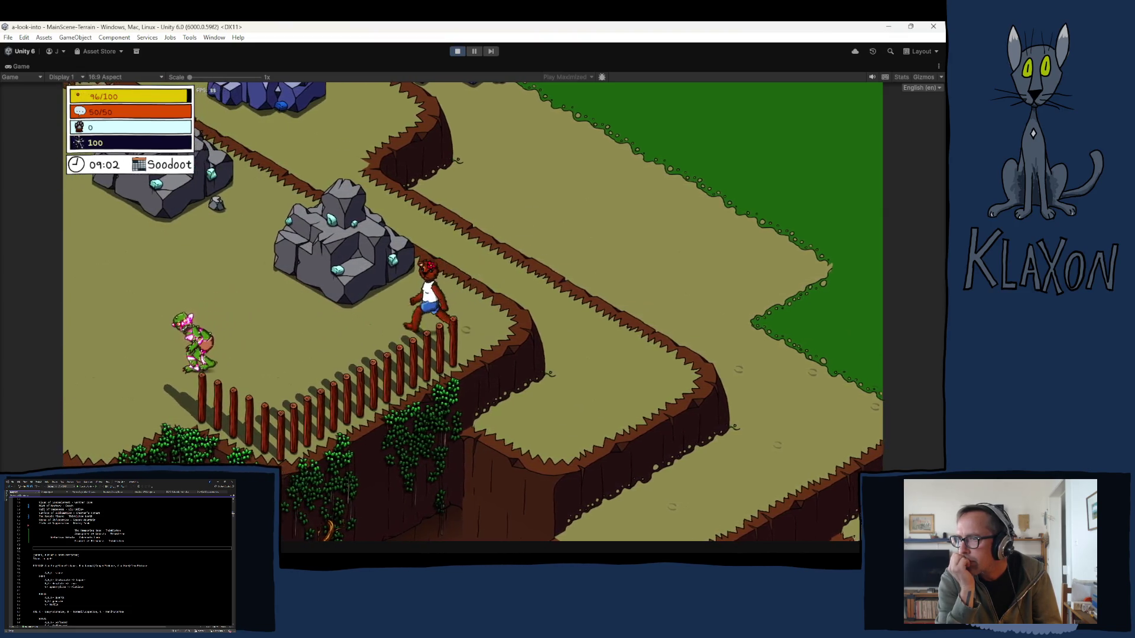
{"action": "key", "text": "a"}
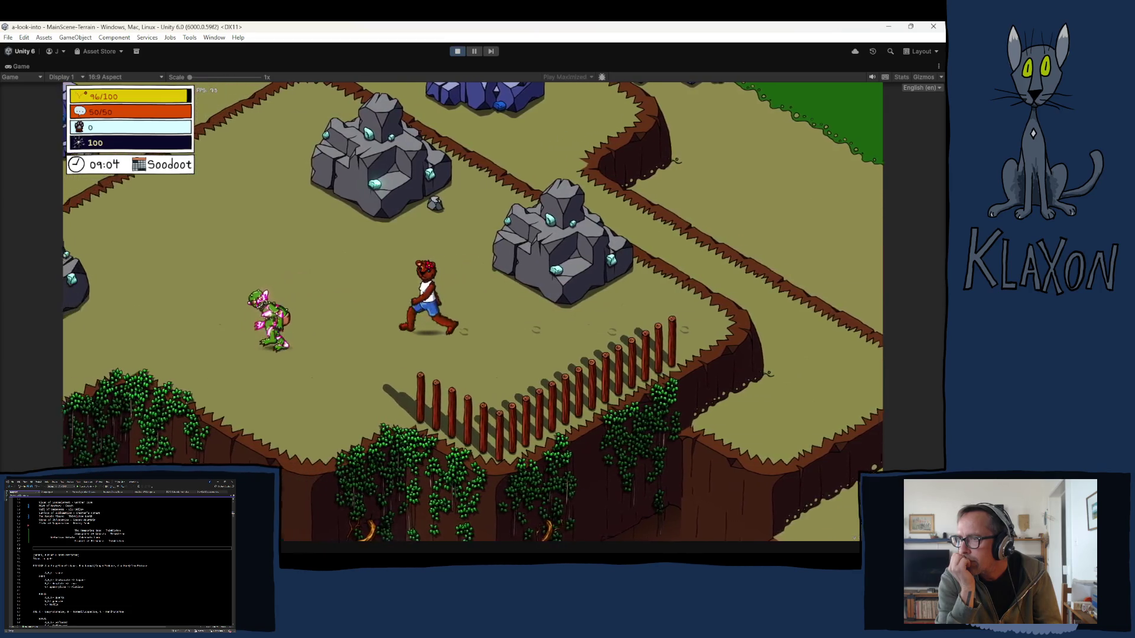
{"action": "key", "text": "a"}
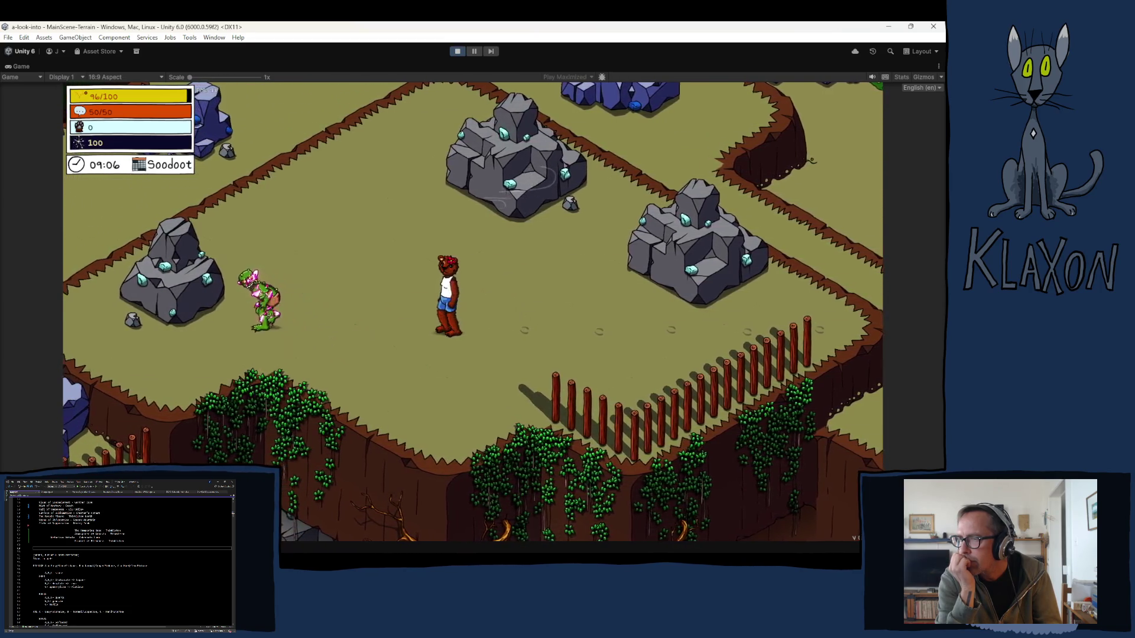
{"action": "key", "text": "s"}
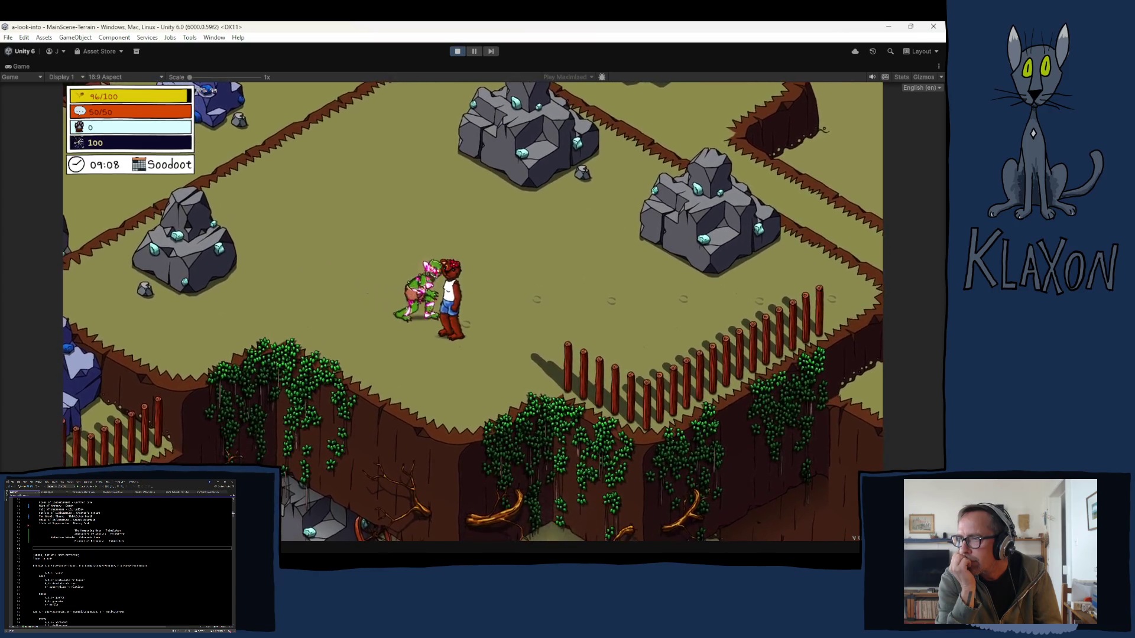
{"action": "key", "text": "w"}
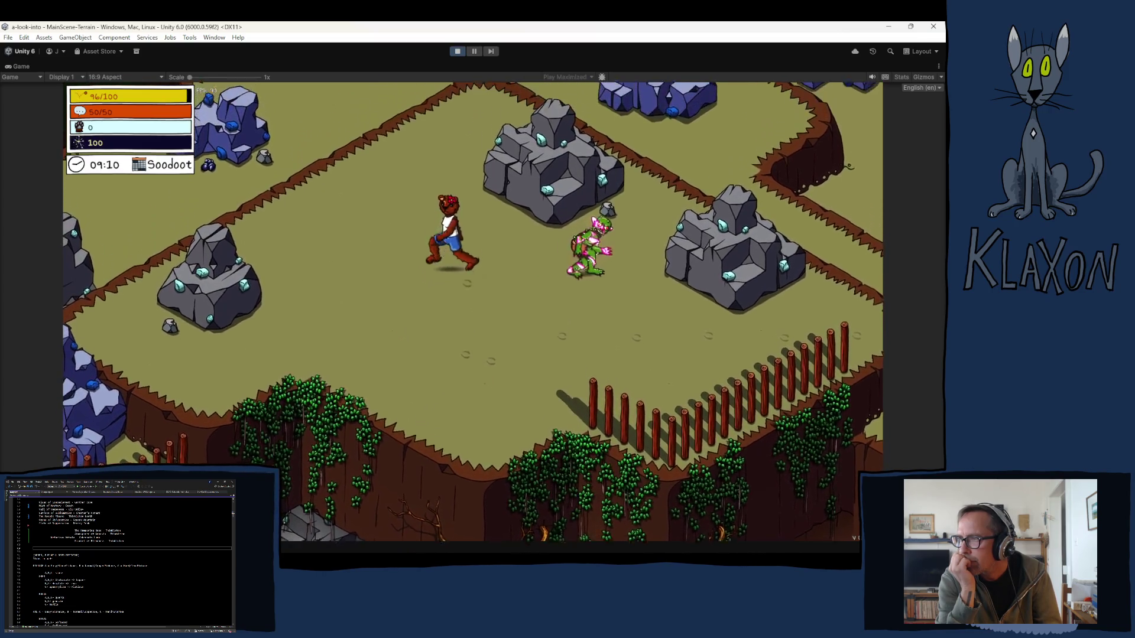
{"action": "key", "text": "w"}
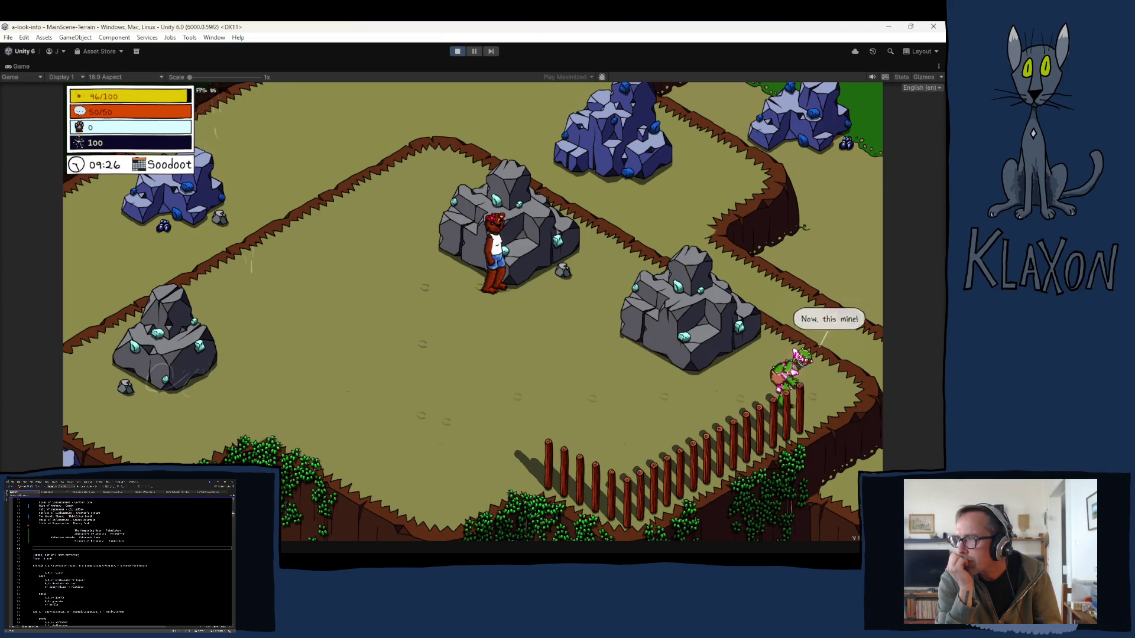
Walk the player right along the ledge, down the path, and left to the campsite to meet the creature
{"action": "key", "text": "d"}
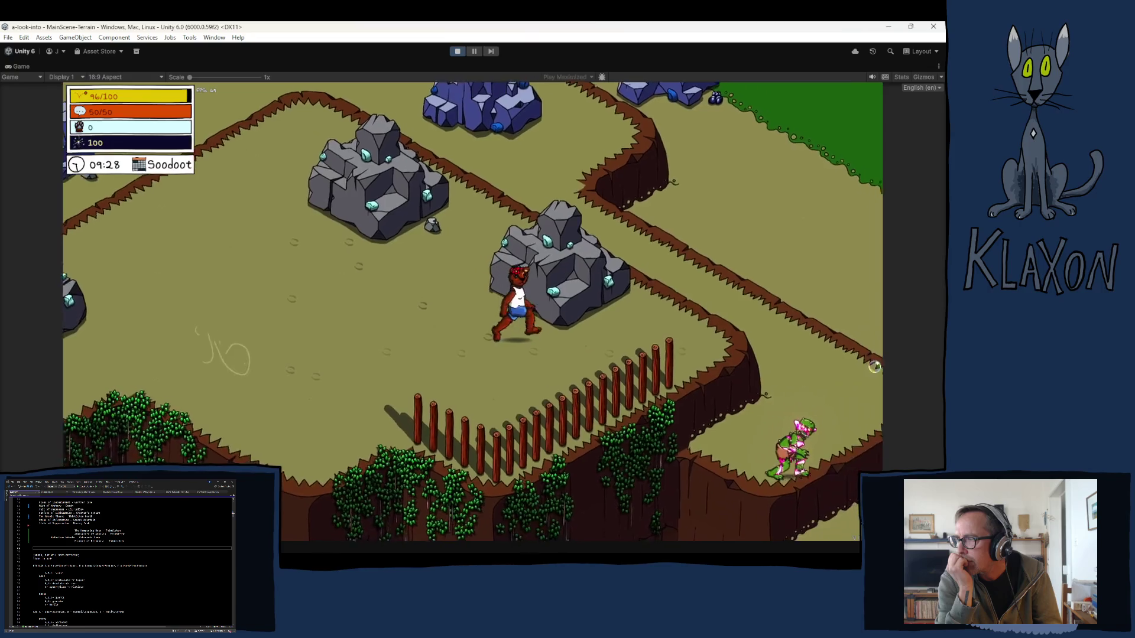
{"action": "key", "text": "d"}
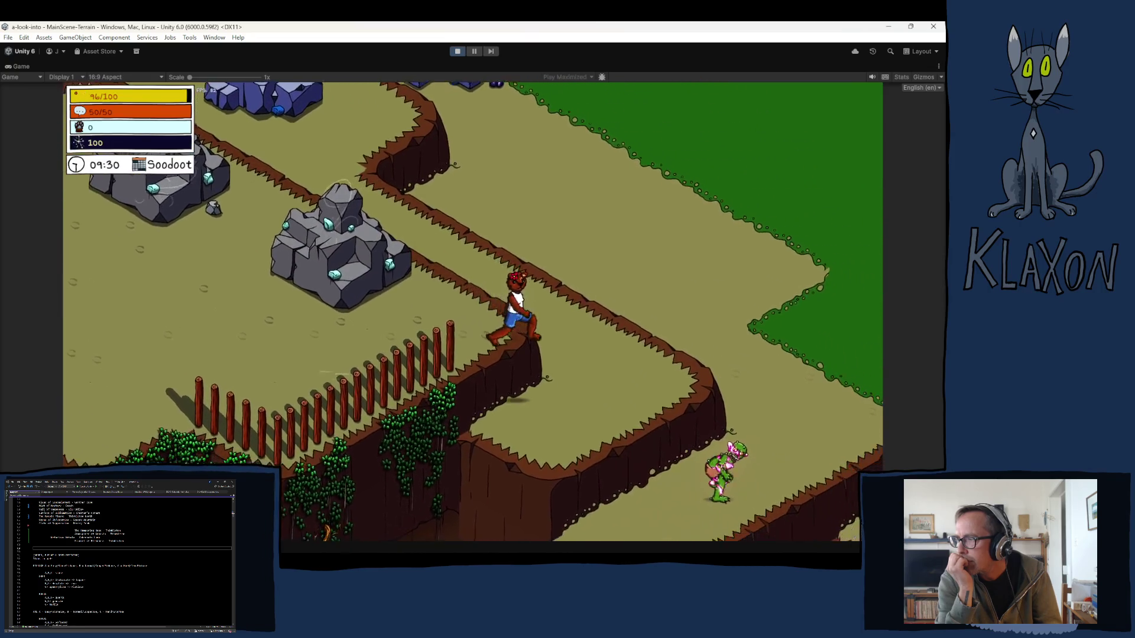
{"action": "key", "text": "d"}
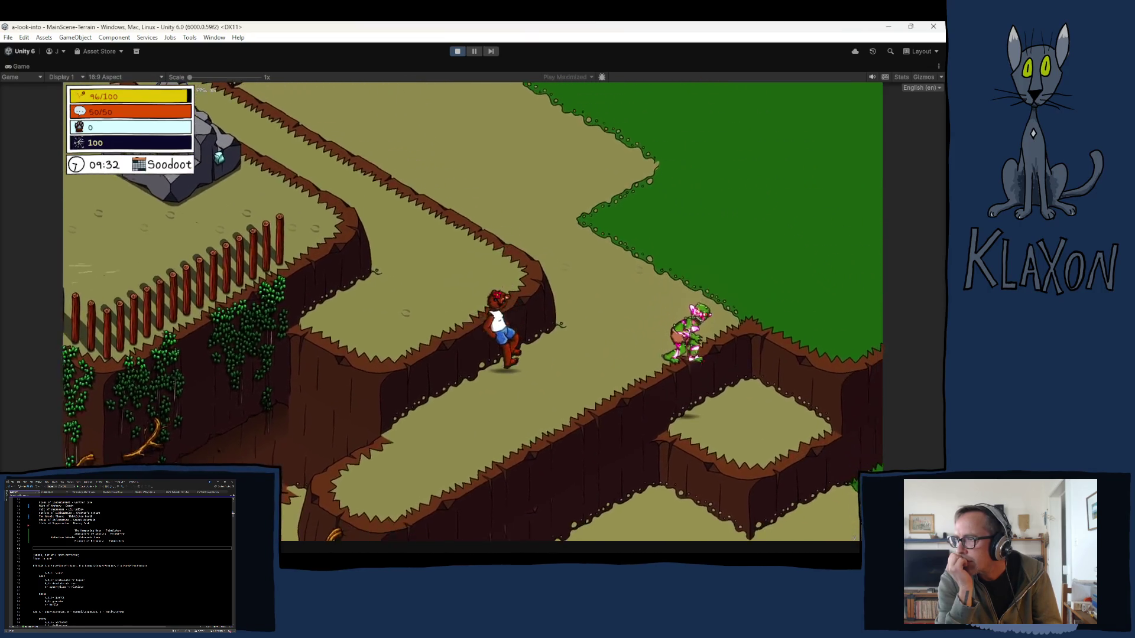
{"action": "key", "text": "d"}
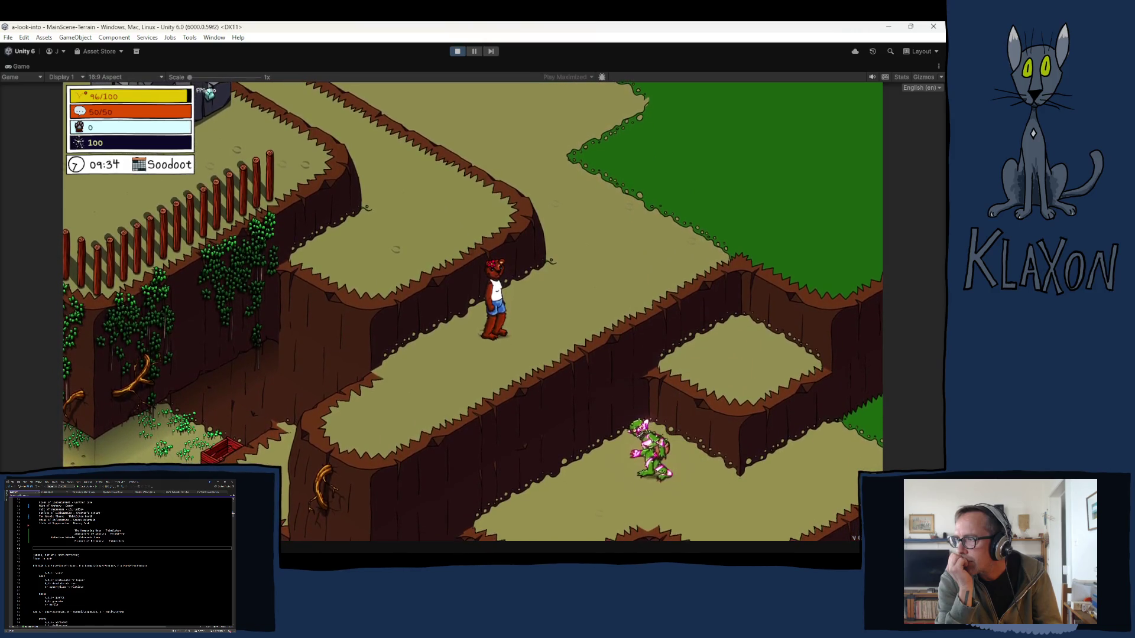
{"action": "key", "text": "d"}
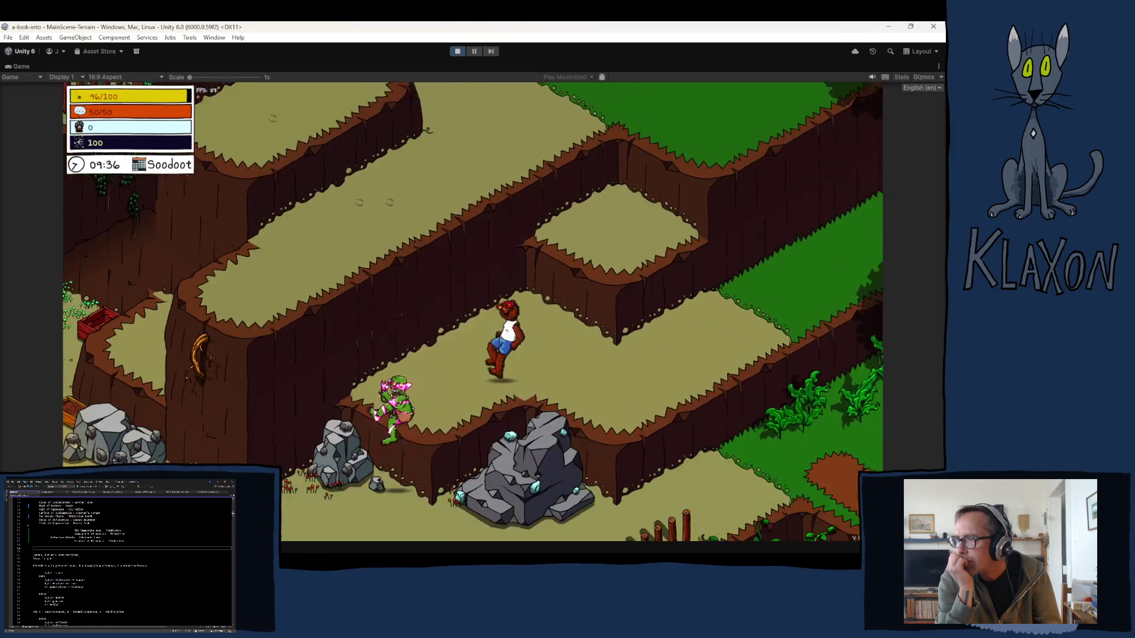
{"action": "key", "text": "s"}
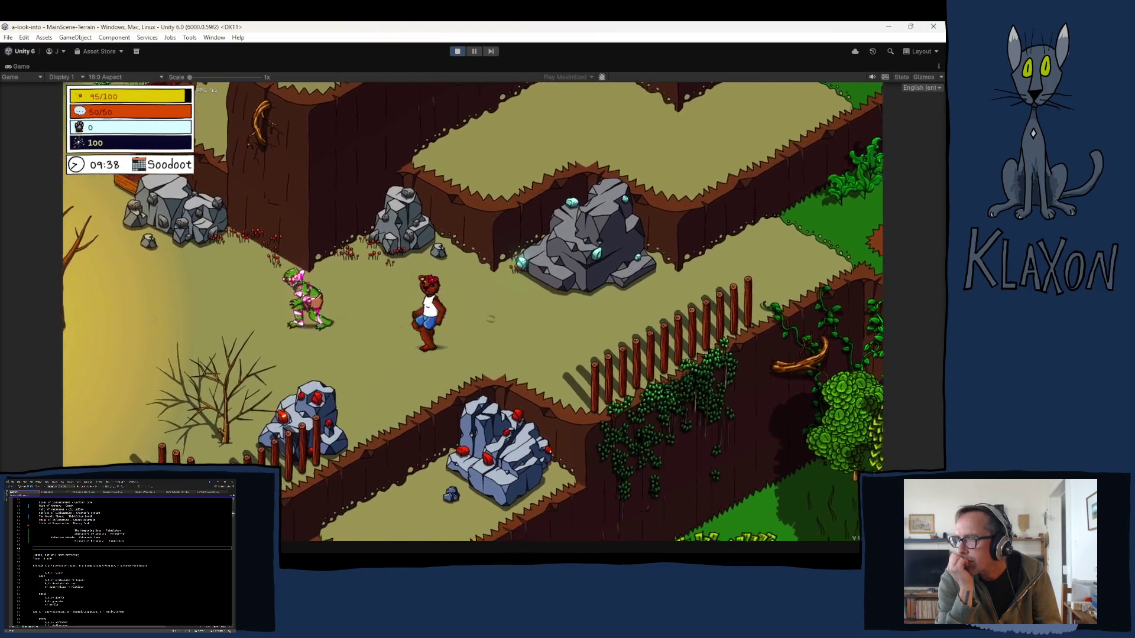
{"action": "key", "text": "a"}
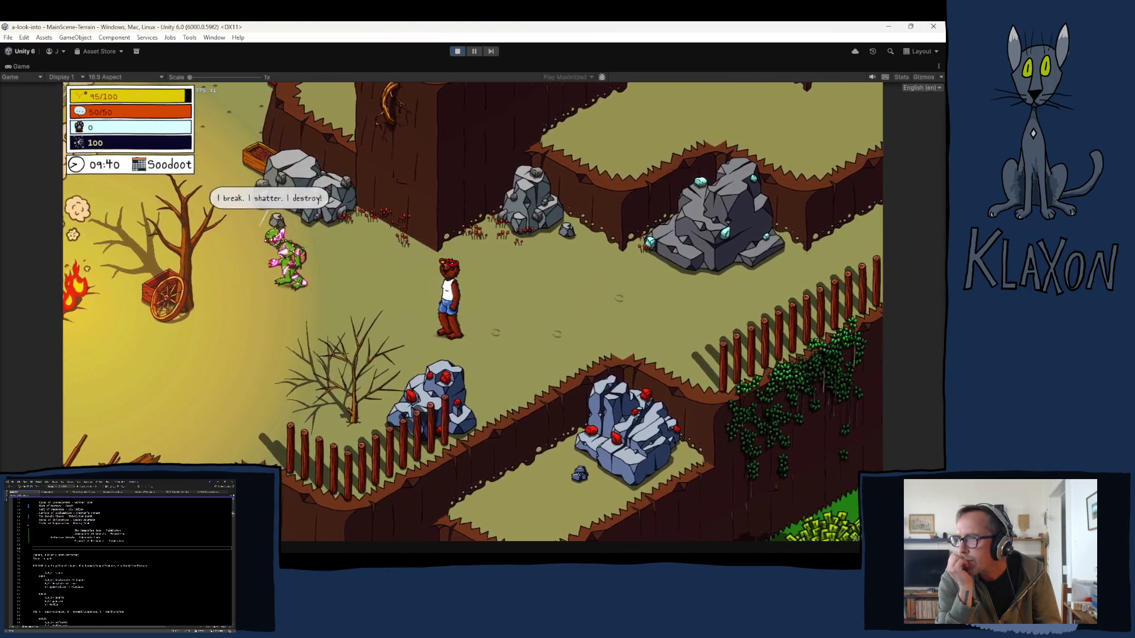
{"action": "key", "text": "a"}
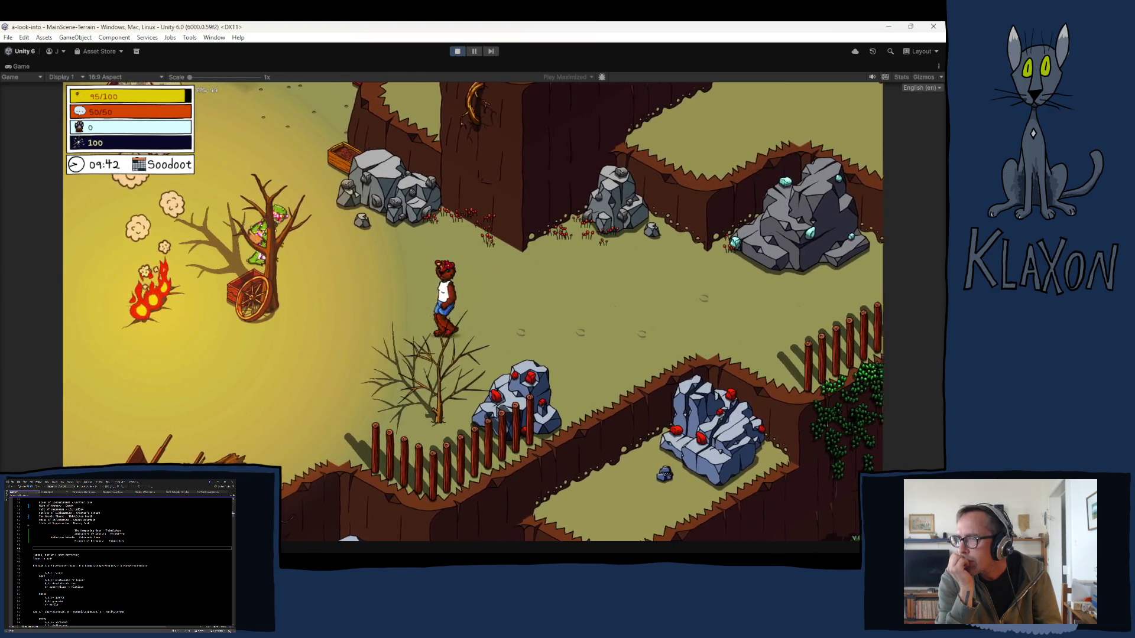
{"action": "key", "text": "a"}
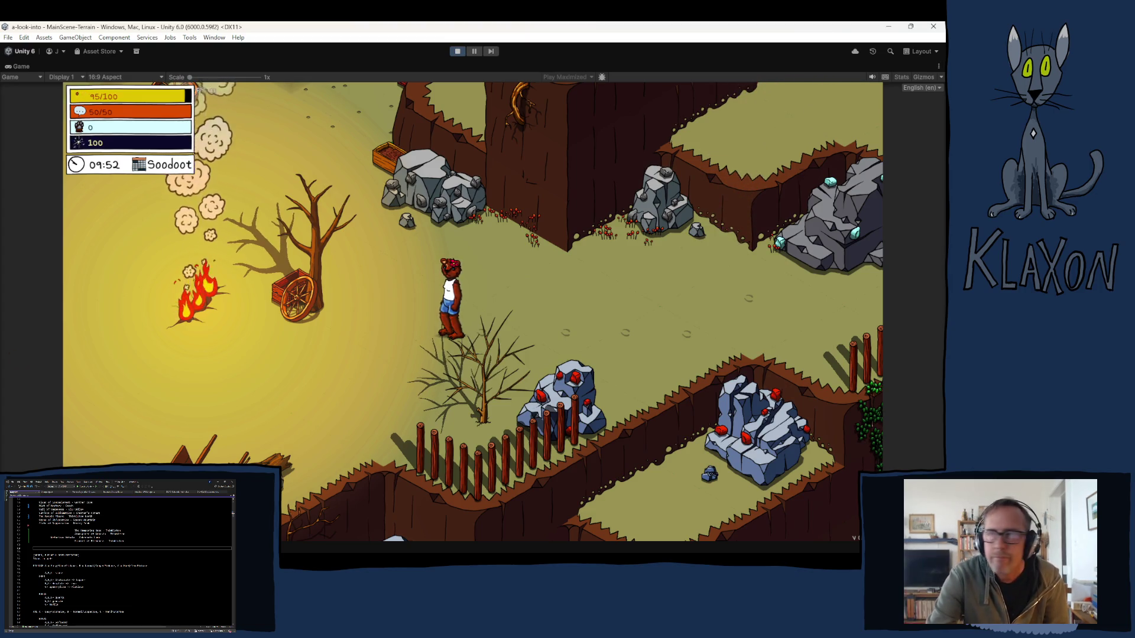
Stop the game and outdent the 'Nefarious Nebula - Cokernuts Lump' line in story.txt
{"action": "left_click", "coordinate": [458, 52]}
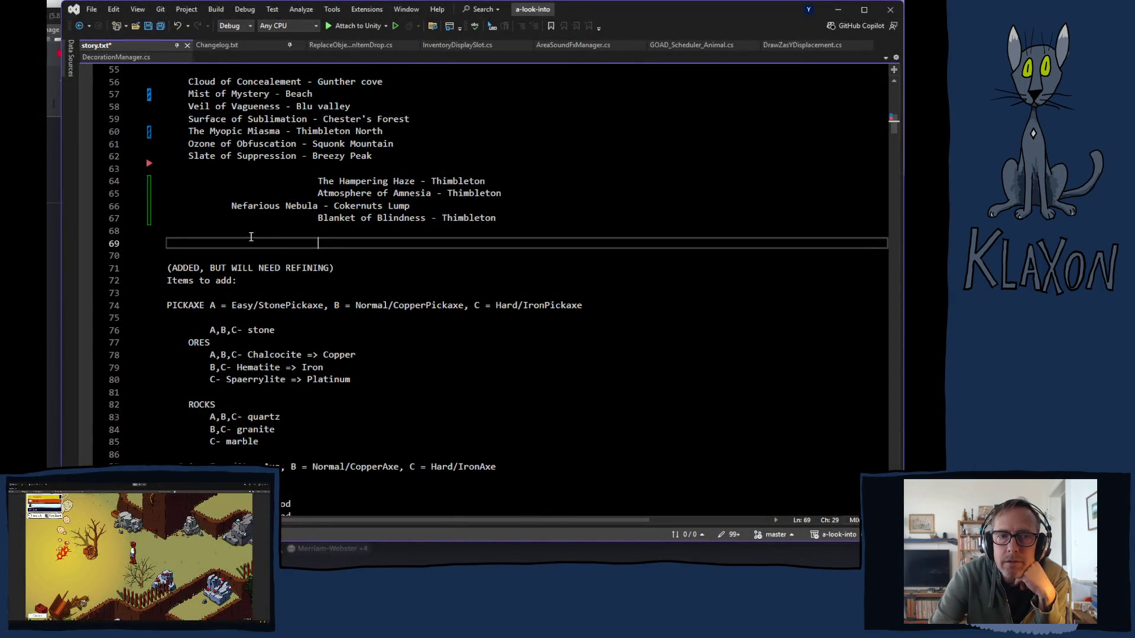
{"action": "left_click", "coordinate": [231, 206]}
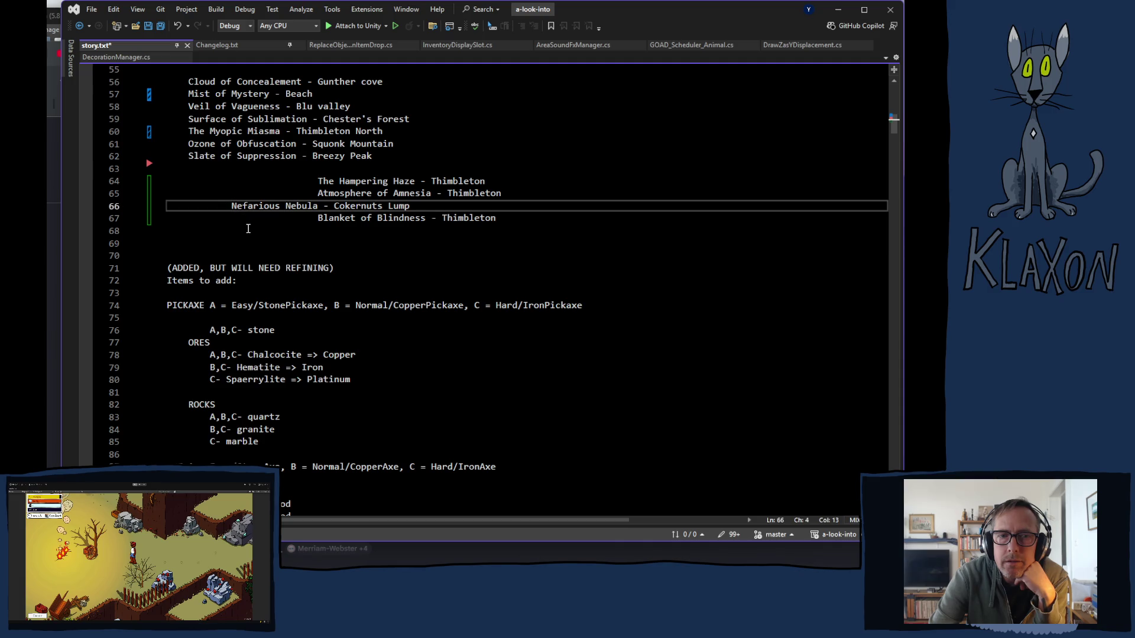
{"action": "key", "text": "BackSpace"}
{"action": "key", "text": "BackSpace"}
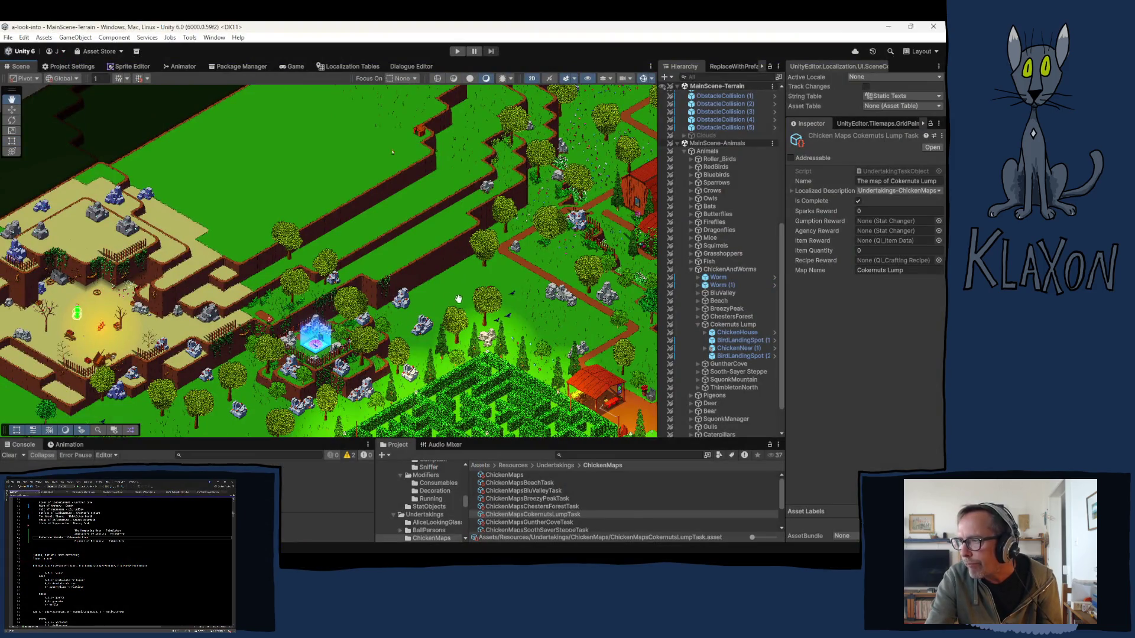
Pan the Scene view around the hedge maze and red hut, ending centred on the maze
{"action": "left_click_drag", "start_coordinate": [570, 354], "coordinate": [473, 314]}
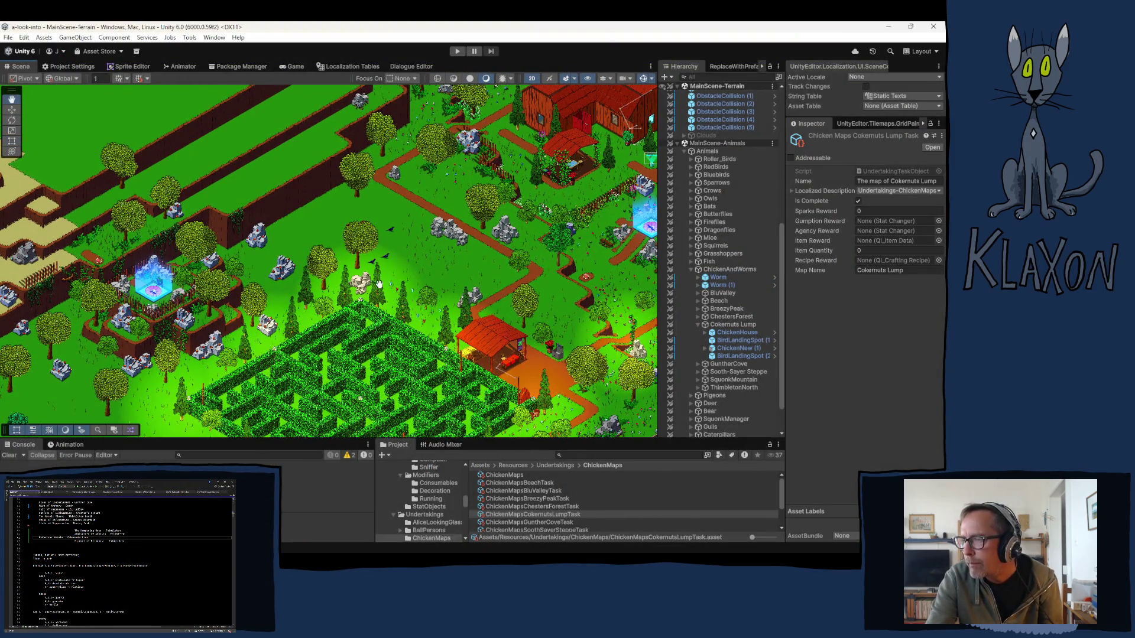
{"action": "left_click_drag", "start_coordinate": [347, 351], "coordinate": [388, 293]}
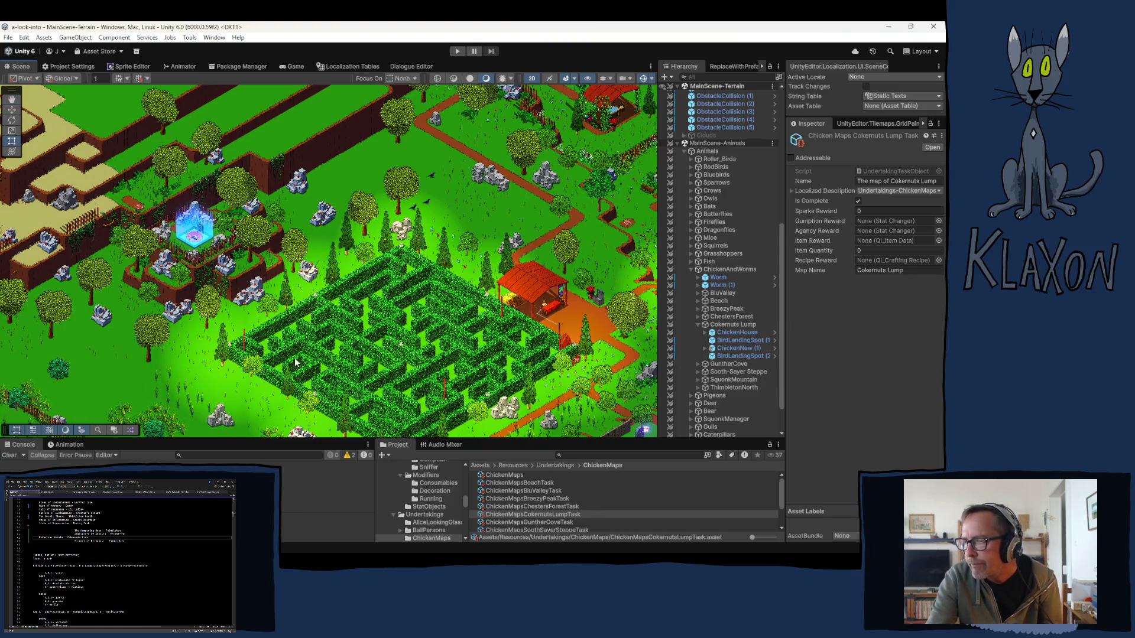
{"action": "left_click_drag", "start_coordinate": [467, 351], "coordinate": [310, 343]}
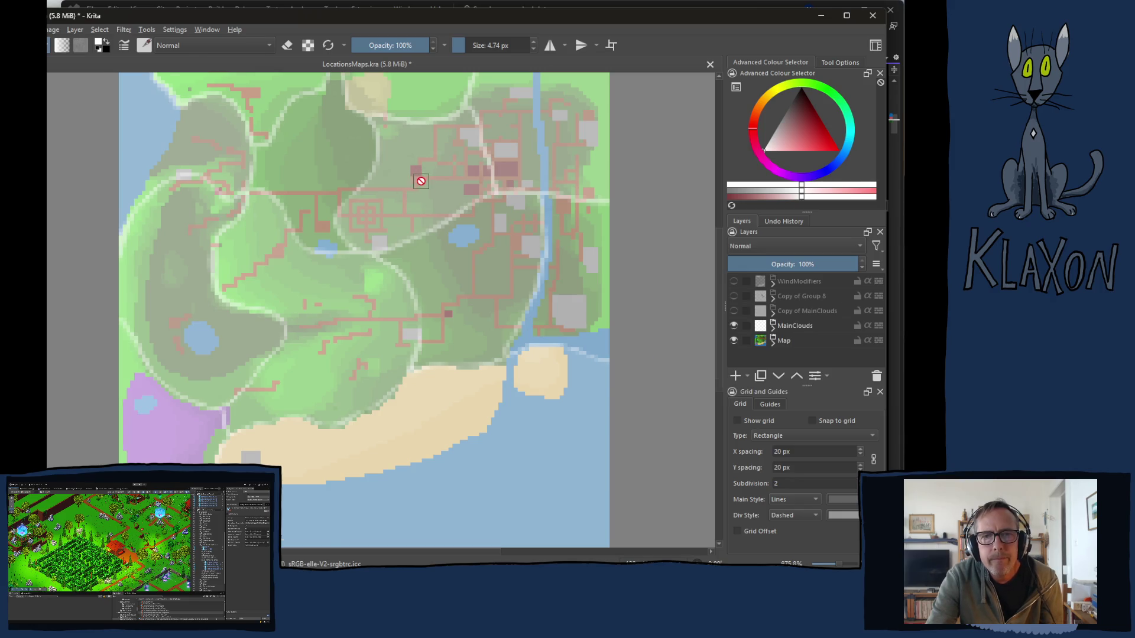
Zoom the Krita location map in on the town marker and back out
{"action": "scroll", "coordinate": [410, 202], "scroll_direction": "up", "scroll_amount": 5}
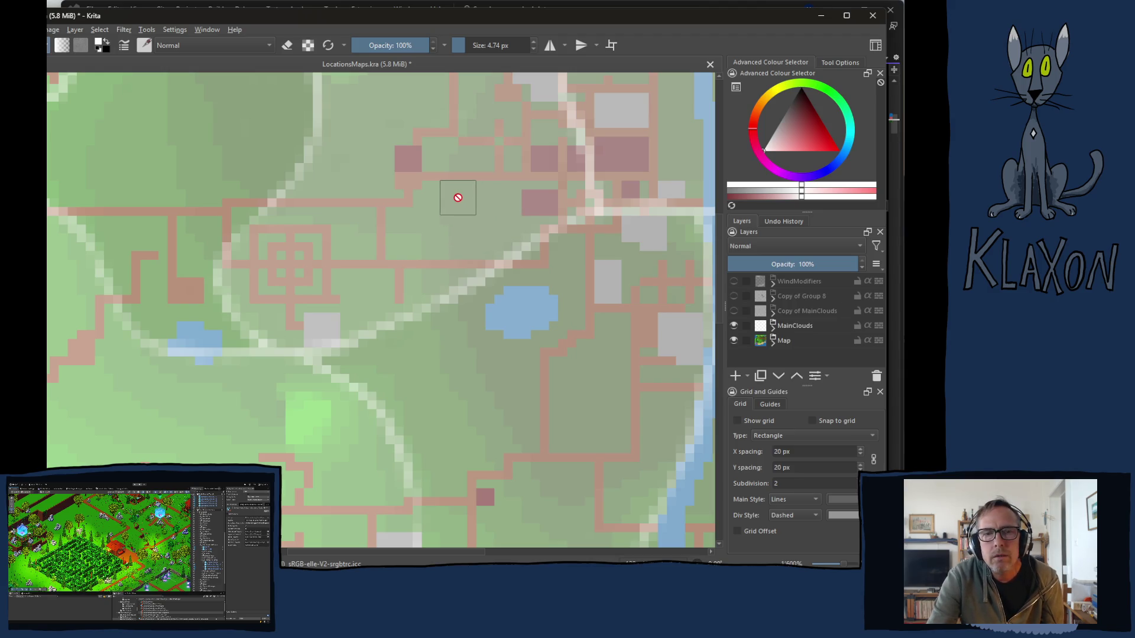
{"action": "scroll", "coordinate": [438, 205], "scroll_direction": "down", "scroll_amount": 1}
{"action": "scroll", "coordinate": [437, 208], "scroll_direction": "down", "scroll_amount": 2}
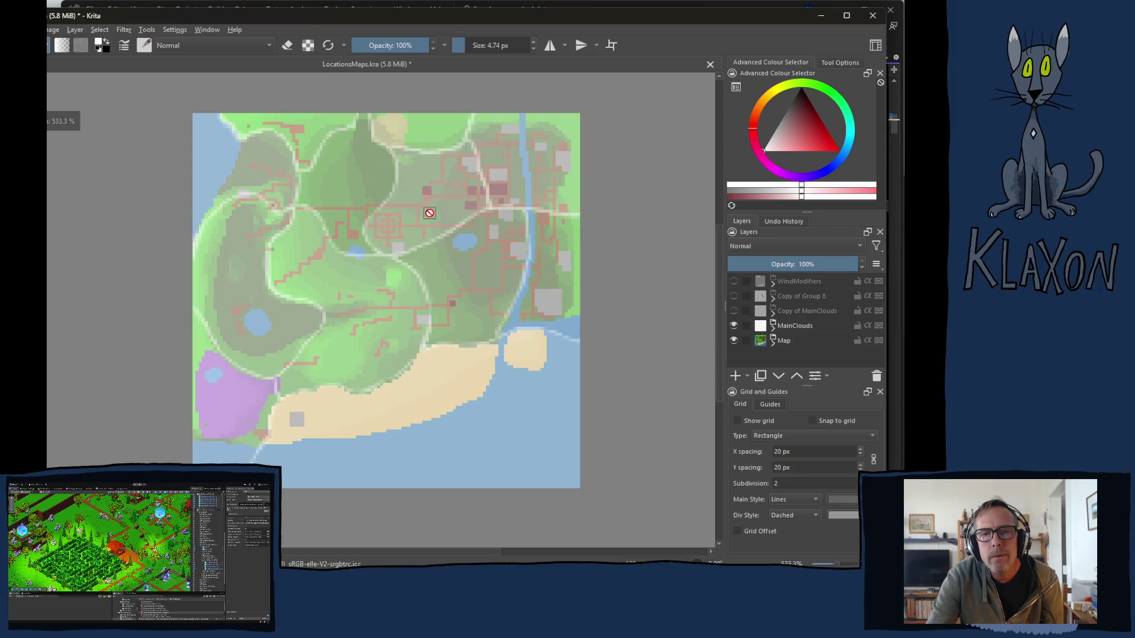
{"action": "scroll", "coordinate": [430, 213], "scroll_direction": "up", "scroll_amount": 1}
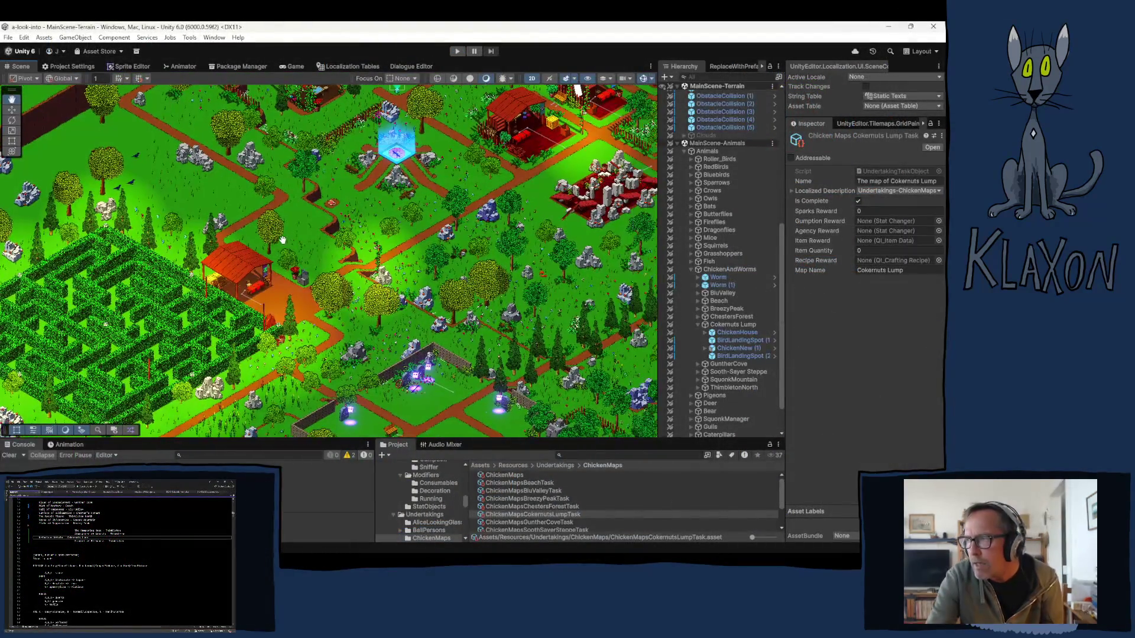
Pan the Scene view across the village paths to its east side
{"action": "left_click_drag", "start_coordinate": [276, 238], "coordinate": [268, 237]}
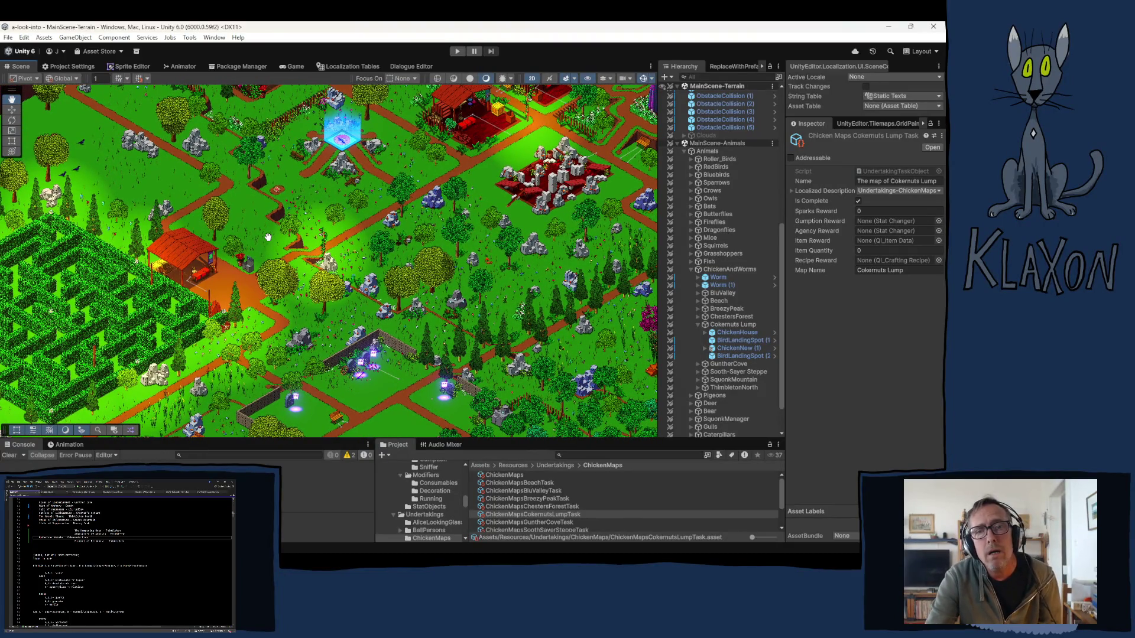
{"action": "left_click_drag", "start_coordinate": [267, 237], "coordinate": [227, 253]}
{"action": "key", "text": "t"}
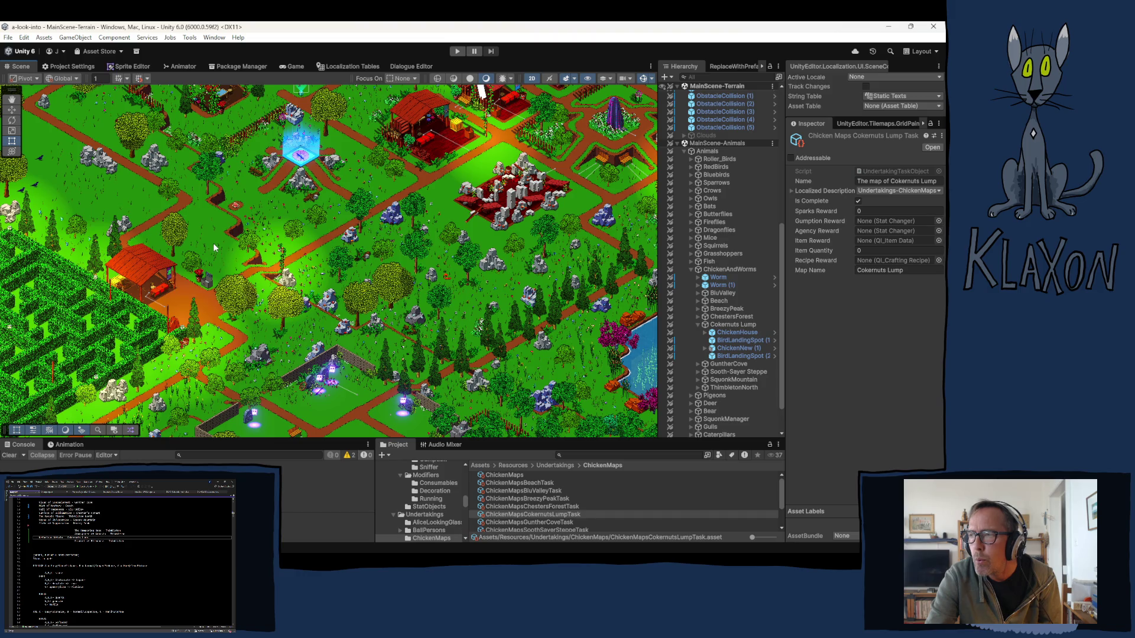
{"action": "mouse_move", "coordinate": [179, 208]}
{"action": "left_mouse_down"}
{"action": "mouse_move", "coordinate": [254, 245]}
{"action": "mouse_move", "coordinate": [271, 272]}
{"action": "left_mouse_up"}
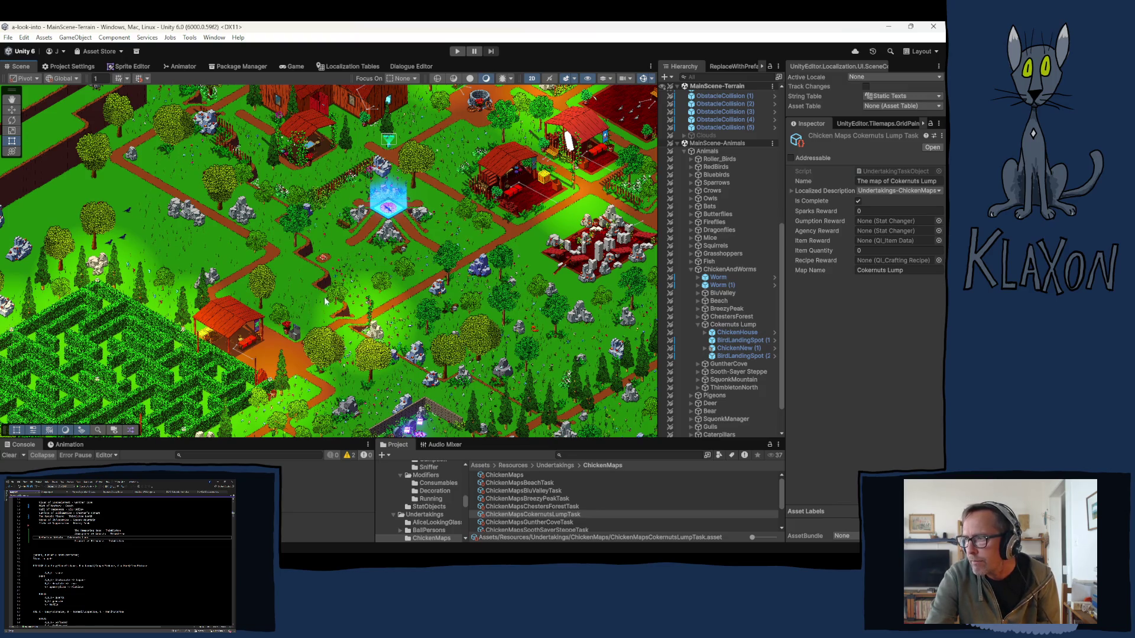
{"action": "mouse_move", "coordinate": [313, 296]}
{"action": "left_mouse_down"}
{"action": "mouse_move", "coordinate": [260, 283]}
{"action": "mouse_move", "coordinate": [248, 293]}
{"action": "mouse_move", "coordinate": [317, 289]}
{"action": "mouse_move", "coordinate": [329, 270]}
{"action": "mouse_move", "coordinate": [380, 261]}
{"action": "left_mouse_up"}
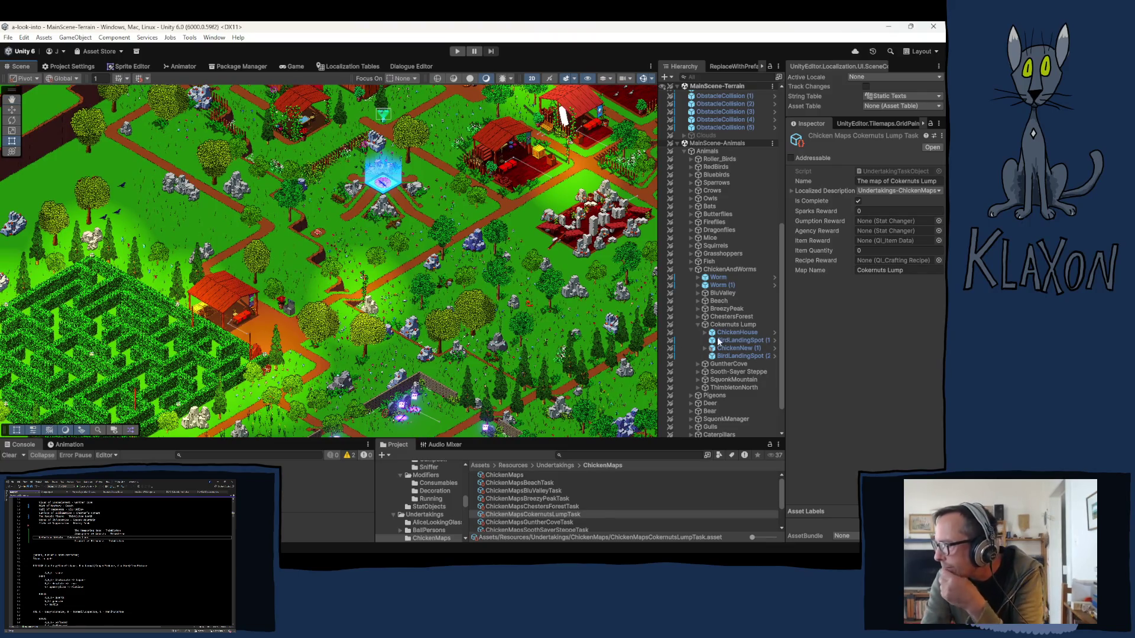
Collapse and select the Cokernuts Lump group in the Hierarchy, then pan over the village again
{"action": "left_click", "coordinate": [698, 325]}
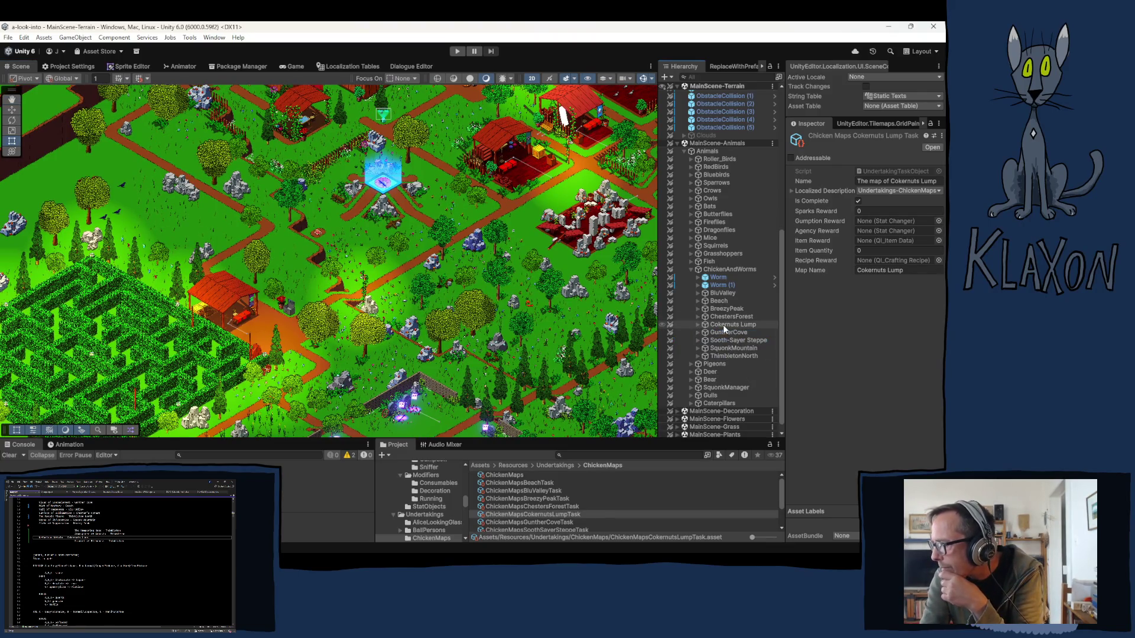
{"action": "left_click", "coordinate": [722, 324]}
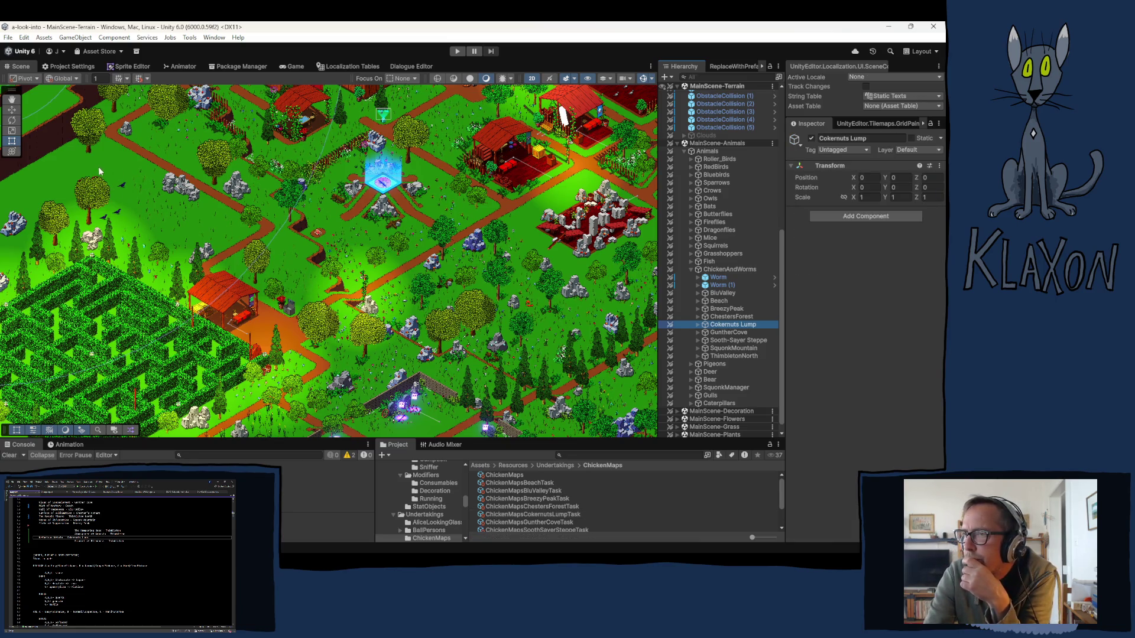
{"action": "mouse_move", "coordinate": [142, 216]}
{"action": "left_mouse_down"}
{"action": "mouse_move", "coordinate": [176, 245]}
{"action": "mouse_move", "coordinate": [280, 258]}
{"action": "mouse_move", "coordinate": [384, 224]}
{"action": "mouse_move", "coordinate": [361, 278]}
{"action": "mouse_move", "coordinate": [276, 324]}
{"action": "mouse_move", "coordinate": [267, 263]}
{"action": "left_mouse_up"}
{"action": "key", "text": "t"}
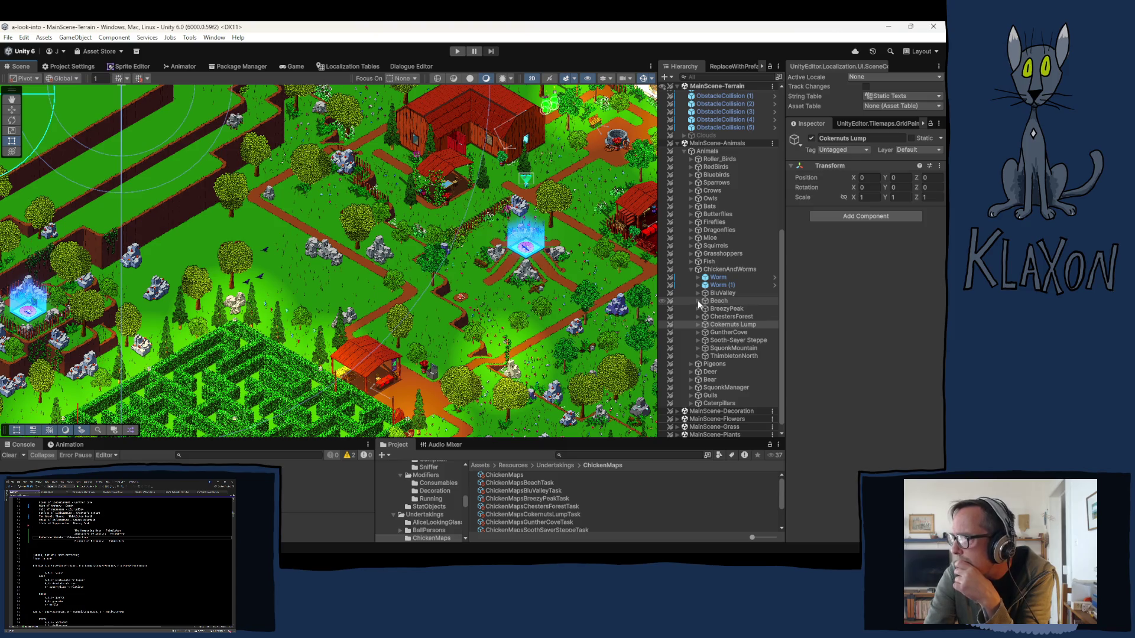
Duplicate the Beach location object and rename the copy ThimbletonWest
{"action": "left_click", "coordinate": [713, 301]}
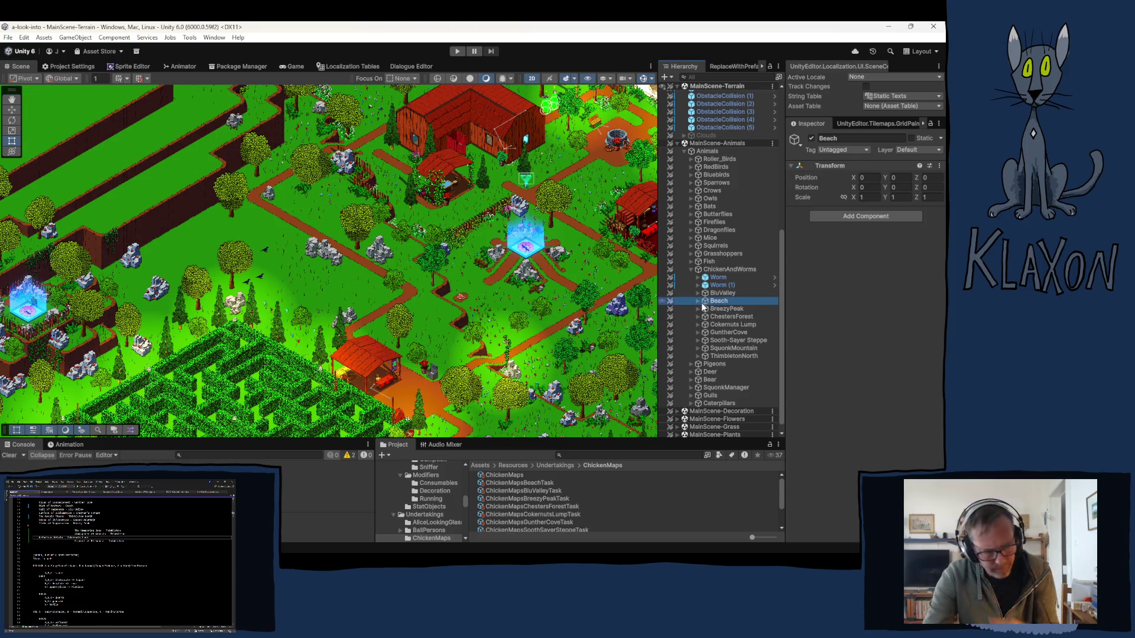
{"action": "key", "text": "ctrl+d"}
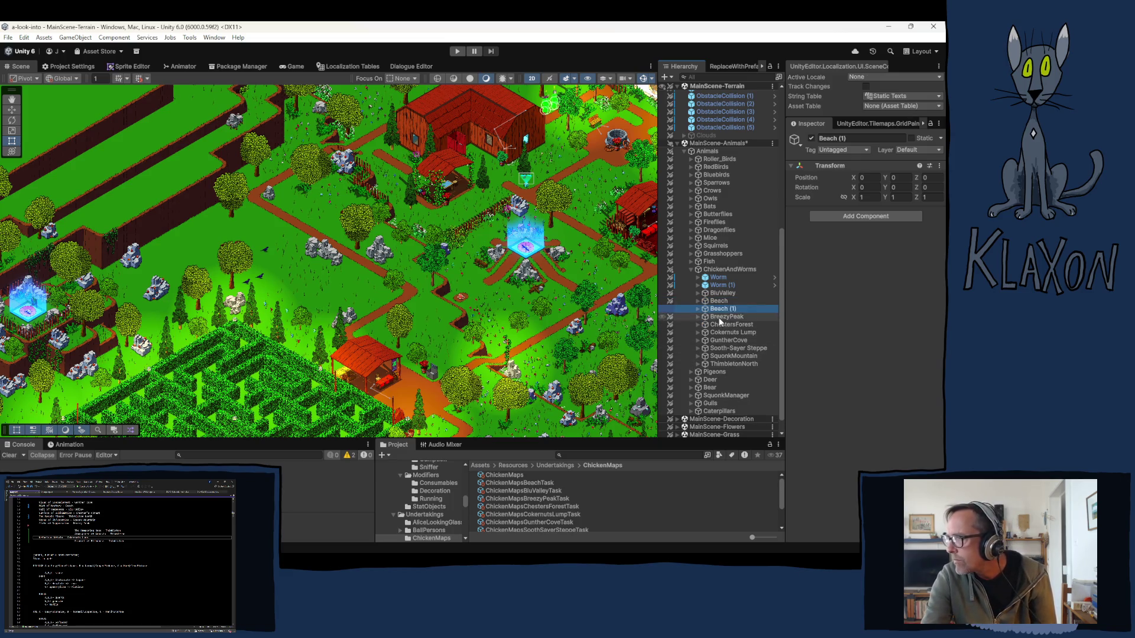
{"action": "left_click", "coordinate": [734, 312]}
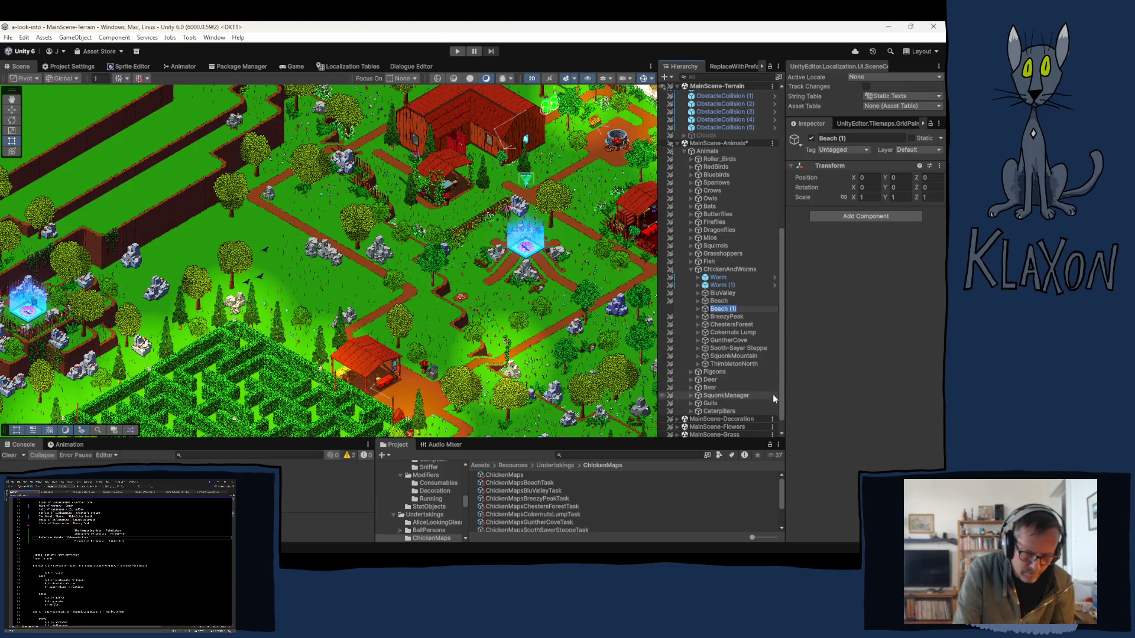
{"action": "type", "text": "Thi"}
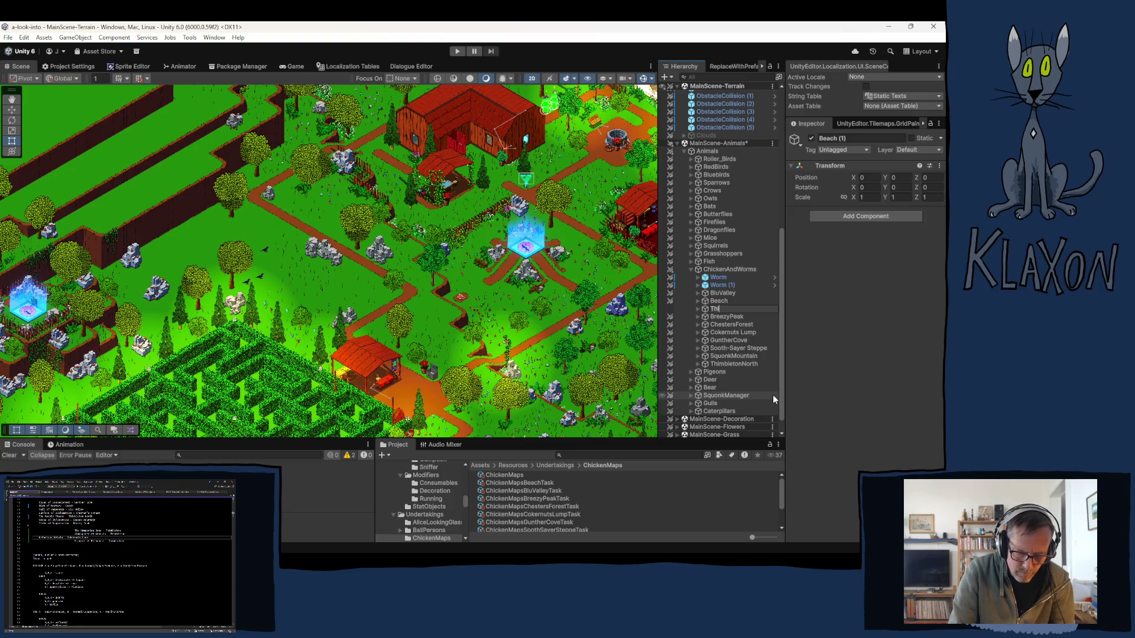
{"action": "type", "text": "mbleton"}
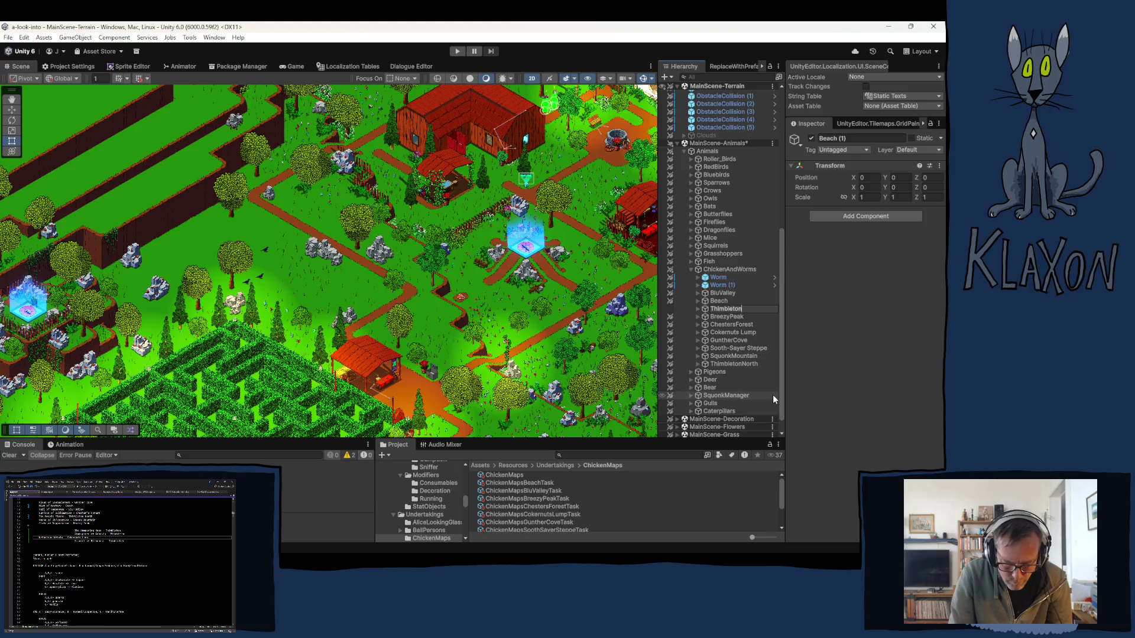
{"action": "type", "text": "W"}
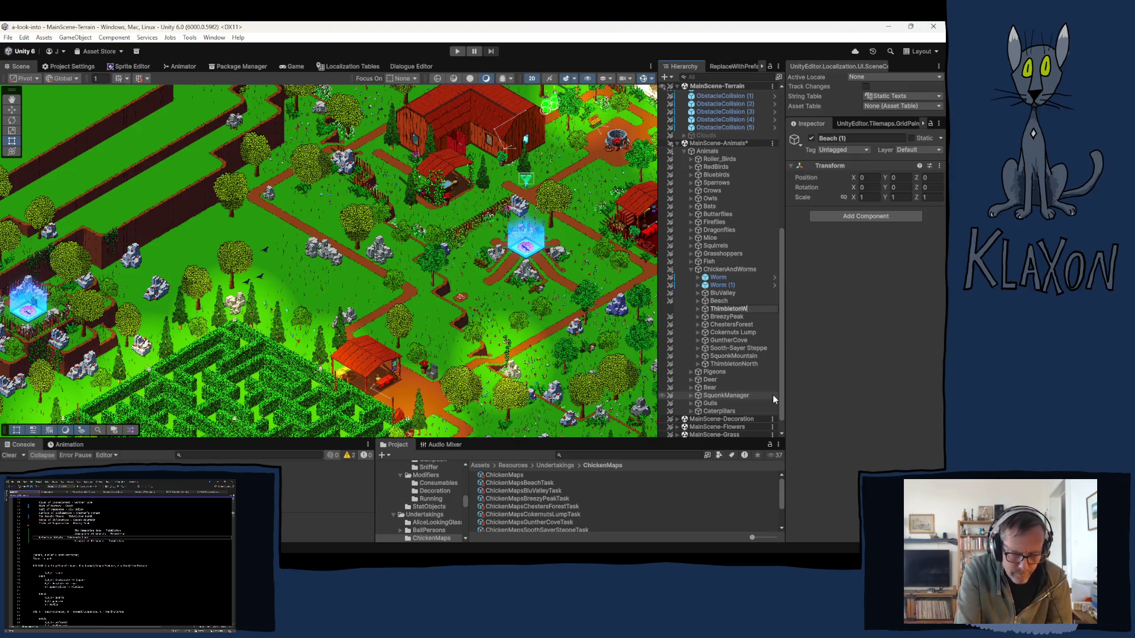
{"action": "type", "text": "est"}
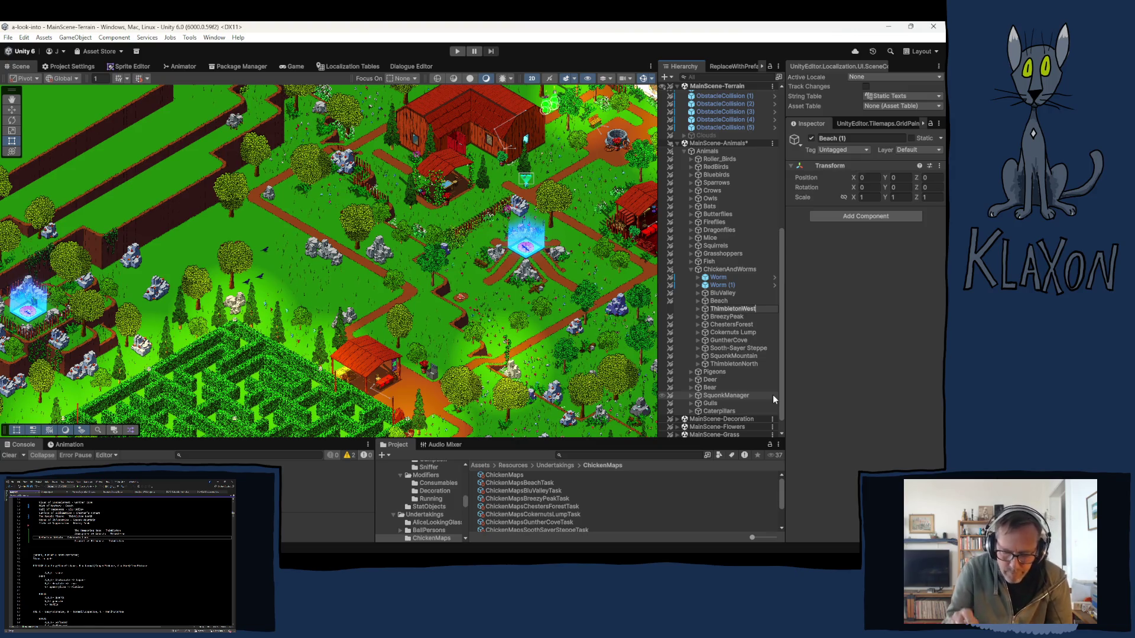
{"action": "key", "text": "Return"}
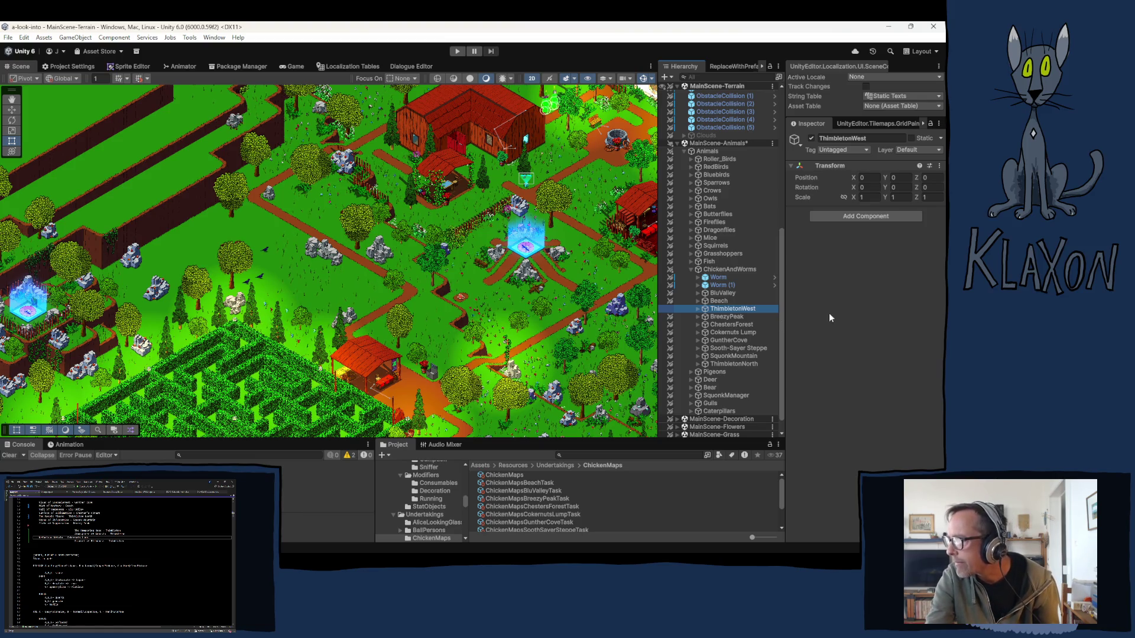
Move ThimbletonWest below ThimbletonNorth and select its four chicken-set children
{"action": "left_click_drag", "start_coordinate": [723, 309], "coordinate": [736, 370]}
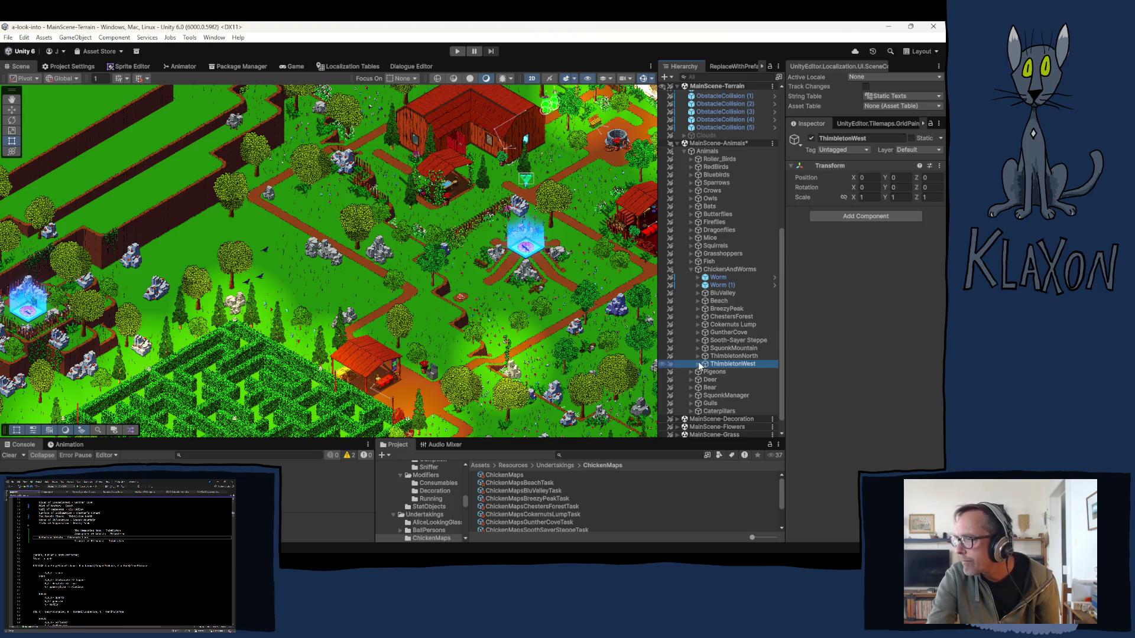
{"action": "left_click", "coordinate": [692, 364]}
{"action": "left_click", "coordinate": [736, 372]}
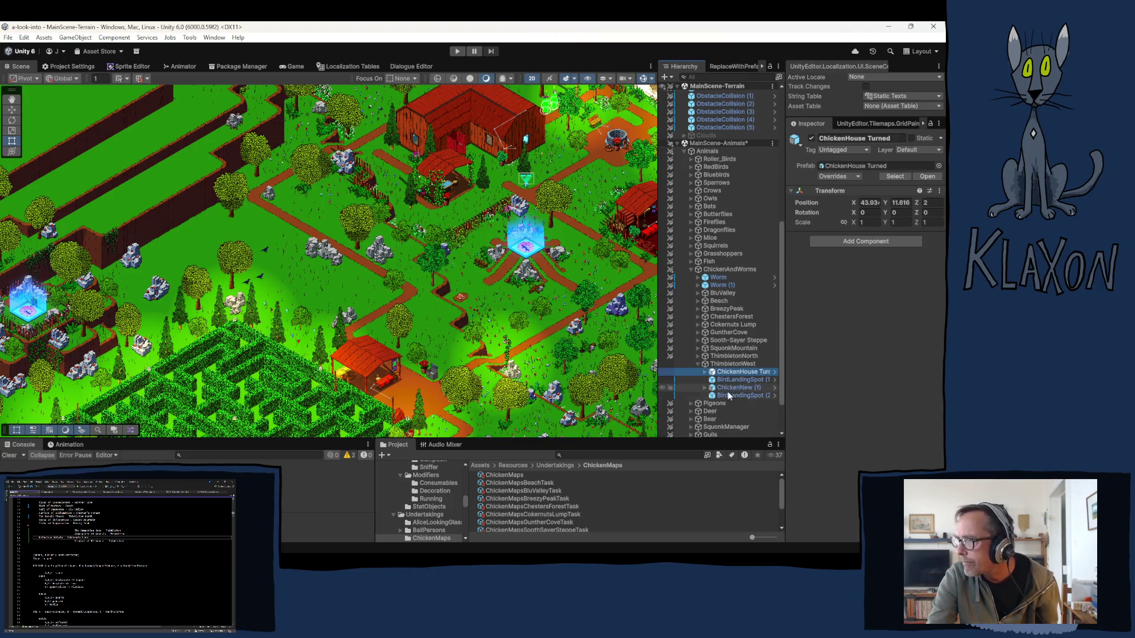
{"action": "left_click", "coordinate": [726, 395], "text": "shift"}
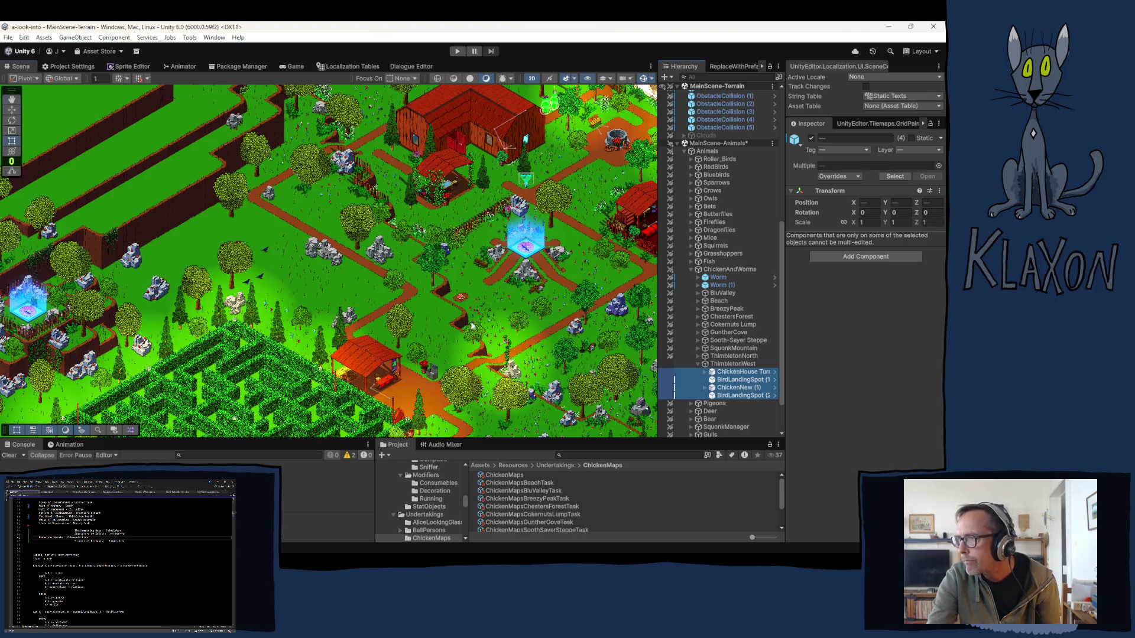
Move the selected chicken set up-left across the sand and set its Position Z to 2
{"action": "left_click_drag", "start_coordinate": [542, 338], "coordinate": [461, 312]}
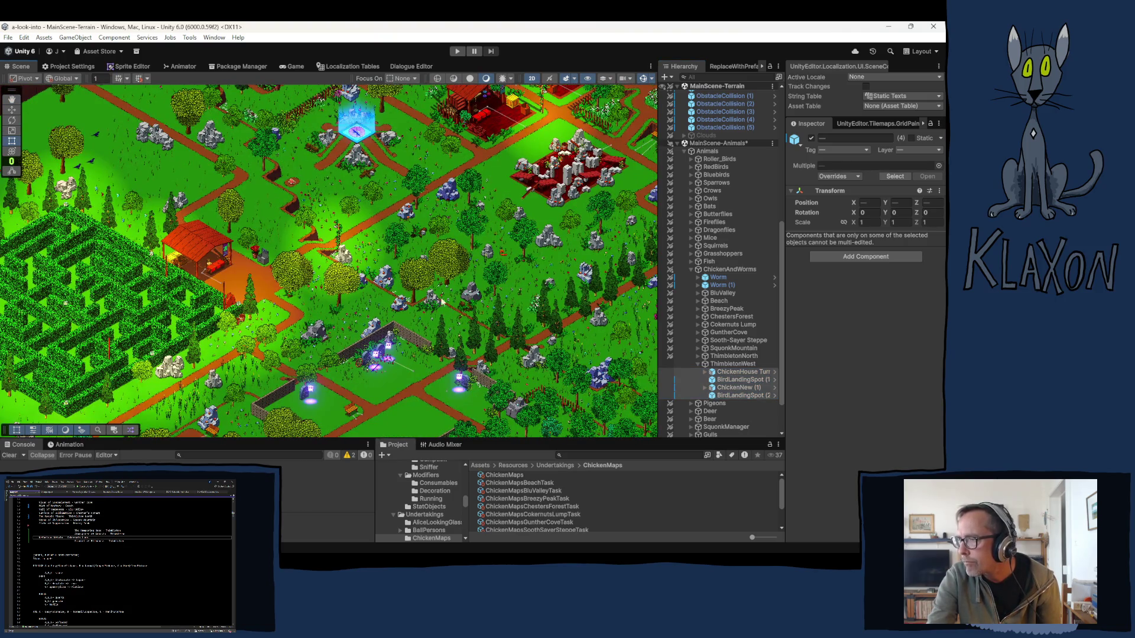
{"action": "key", "text": "f"}
{"action": "mouse_move", "coordinate": [649, 435]}
{"action": "left_mouse_down"}
{"action": "mouse_move", "coordinate": [441, 284]}
{"action": "mouse_move", "coordinate": [438, 205]}
{"action": "left_mouse_up"}
{"action": "key", "text": "w"}
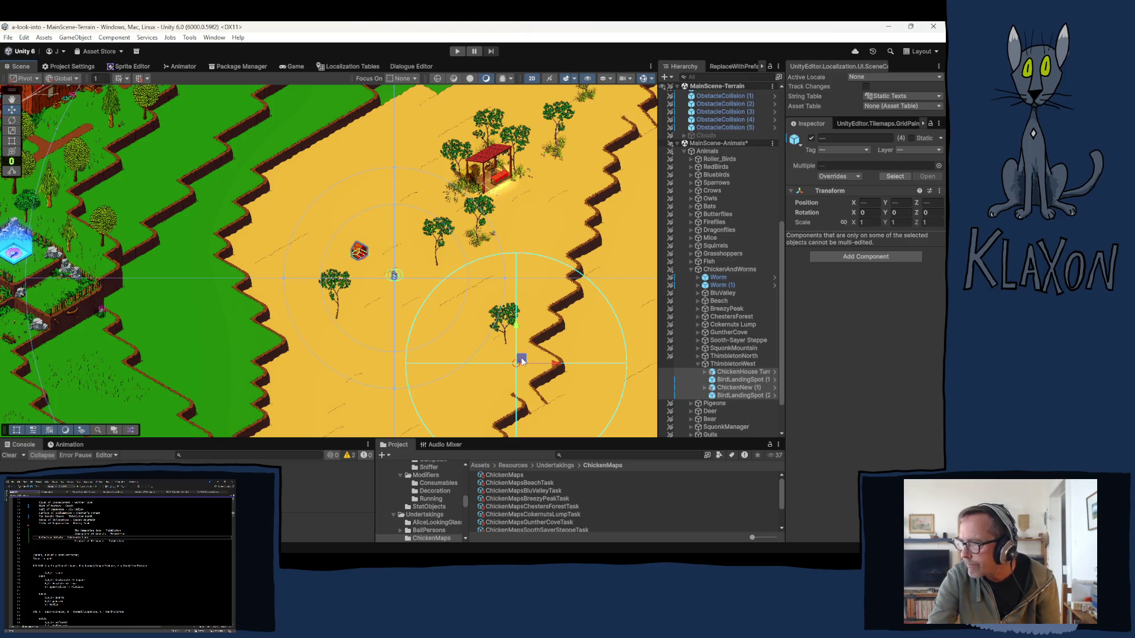
{"action": "left_click_drag", "start_coordinate": [522, 360], "coordinate": [278, 168]}
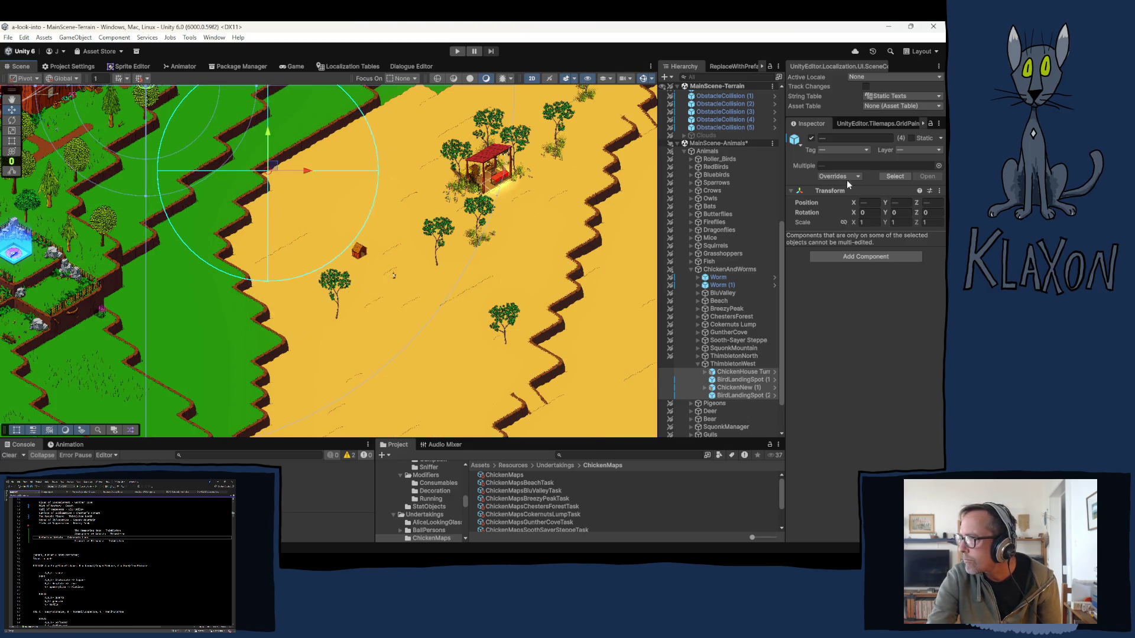
{"action": "left_click", "coordinate": [930, 202]}
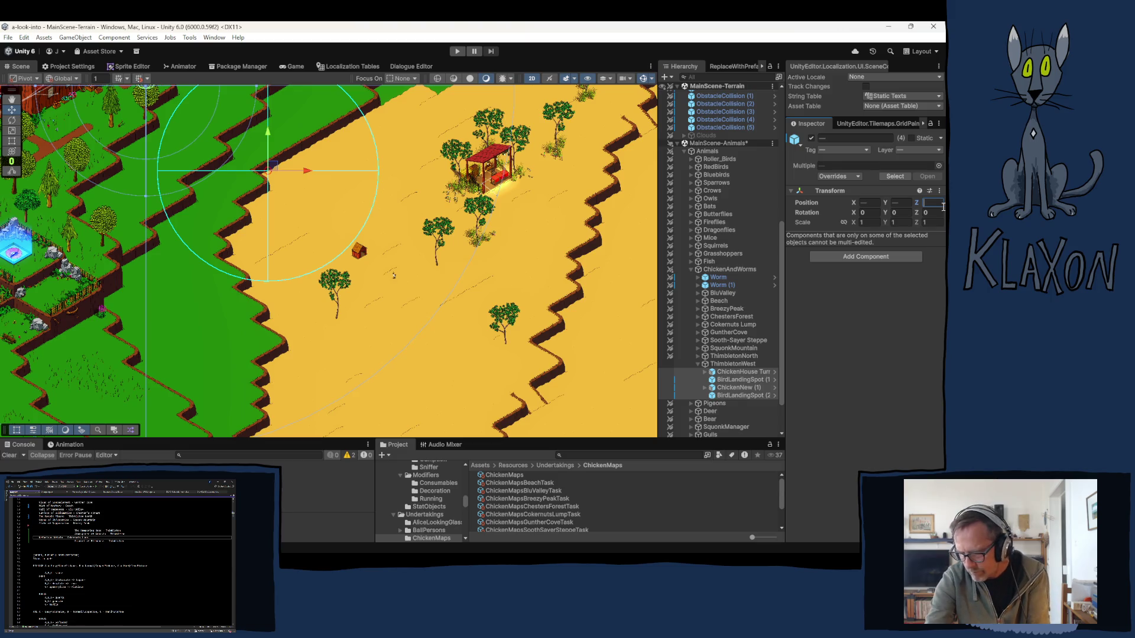
{"action": "type", "text": "2"}
{"action": "mouse_move", "coordinate": [303, 244]}
{"action": "left_mouse_down"}
{"action": "mouse_move", "coordinate": [431, 343]}
{"action": "mouse_move", "coordinate": [519, 382]}
{"action": "mouse_move", "coordinate": [331, 204]}
{"action": "left_mouse_up"}
{"action": "mouse_move", "coordinate": [330, 255]}
{"action": "left_mouse_down"}
{"action": "mouse_move", "coordinate": [442, 392]}
{"action": "mouse_move", "coordinate": [455, 385]}
{"action": "mouse_move", "coordinate": [452, 399]}
{"action": "mouse_move", "coordinate": [373, 329]}
{"action": "mouse_move", "coordinate": [283, 177]}
{"action": "mouse_move", "coordinate": [225, 149]}
{"action": "mouse_move", "coordinate": [318, 191]}
{"action": "mouse_move", "coordinate": [419, 305]}
{"action": "mouse_move", "coordinate": [513, 451]}
{"action": "left_mouse_up"}
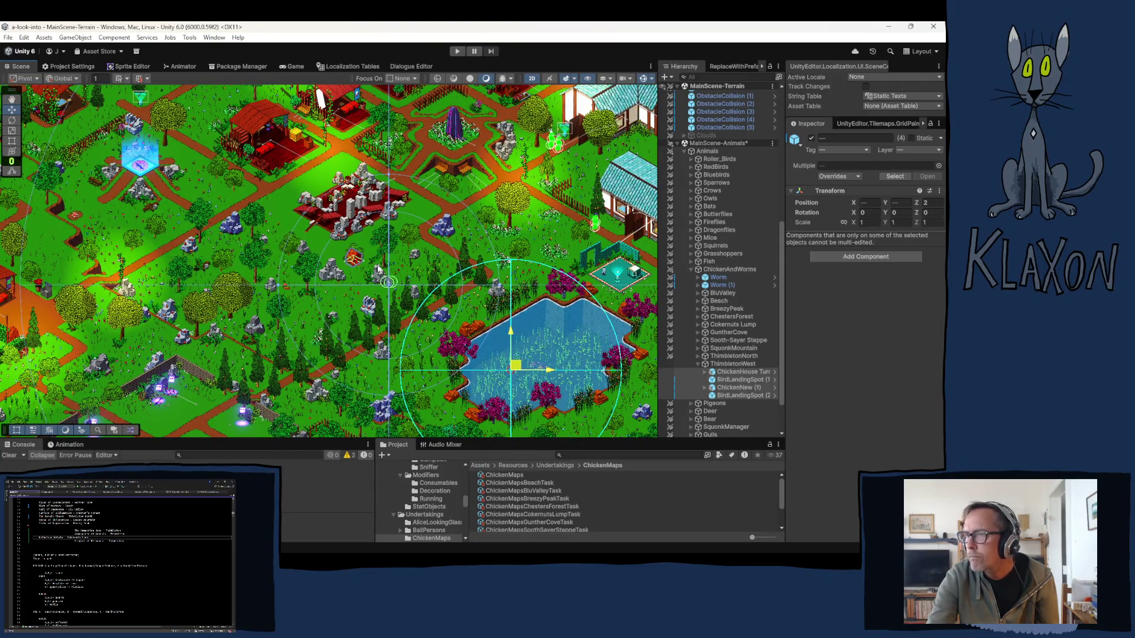
Move the ThimbletonWest chicken set onto the blue cube beside the barn
{"action": "left_click_drag", "start_coordinate": [378, 269], "coordinate": [46, 179]}
{"action": "middle_click", "coordinate": [409, 304]}
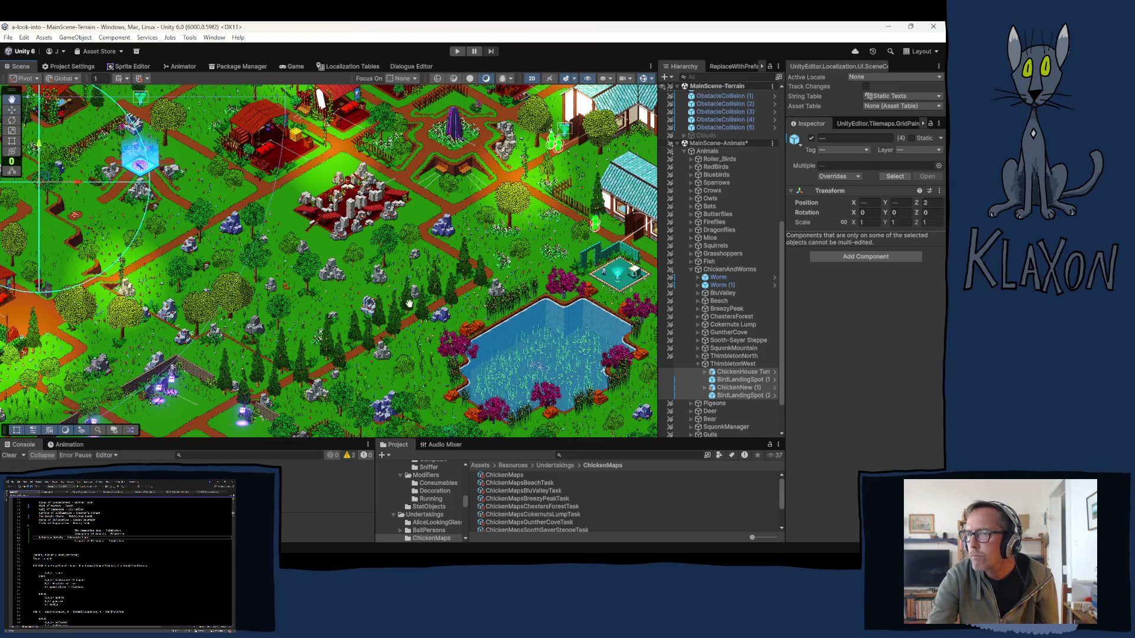
{"action": "key", "text": "f"}
{"action": "right_click", "coordinate": [527, 338]}
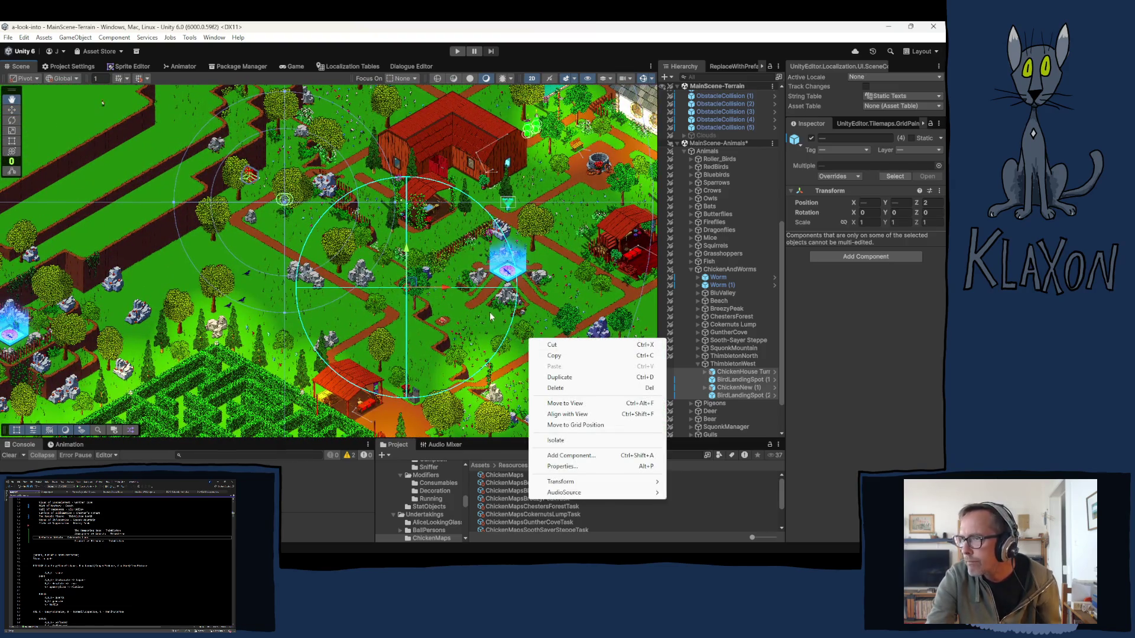
{"action": "key", "text": "Escape"}
{"action": "key", "text": "w"}
{"action": "left_click_drag", "start_coordinate": [407, 289], "coordinate": [388, 305]}
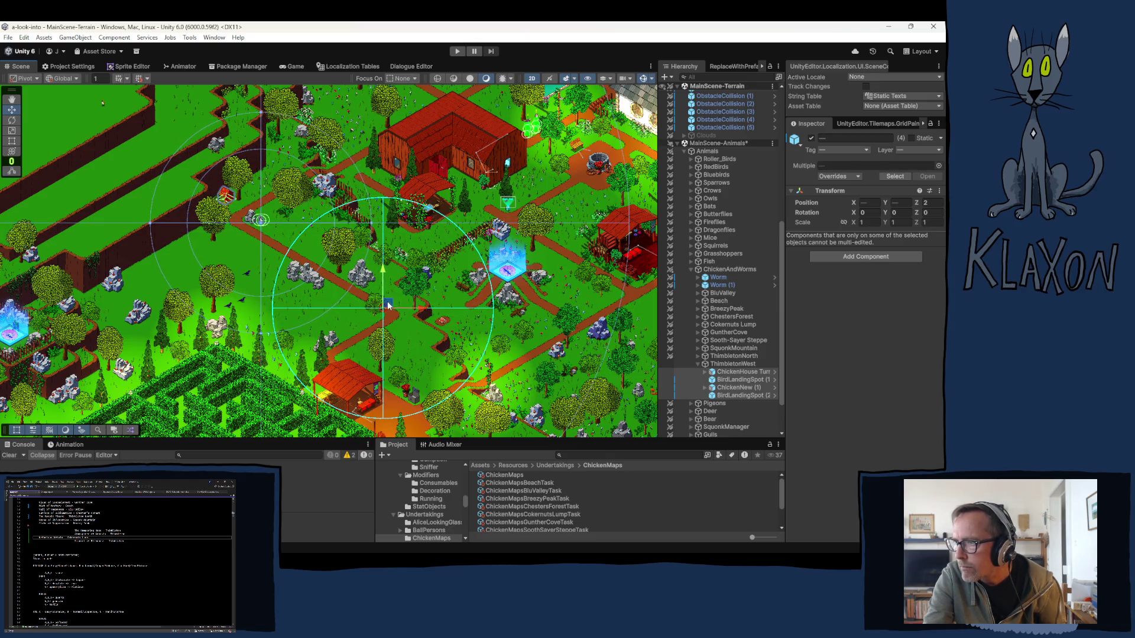
Reposition BirdLandingSpot (2) on its own and set its area Size to 2.5
{"action": "left_click", "coordinate": [736, 400]}
{"action": "left_click", "coordinate": [736, 400]}
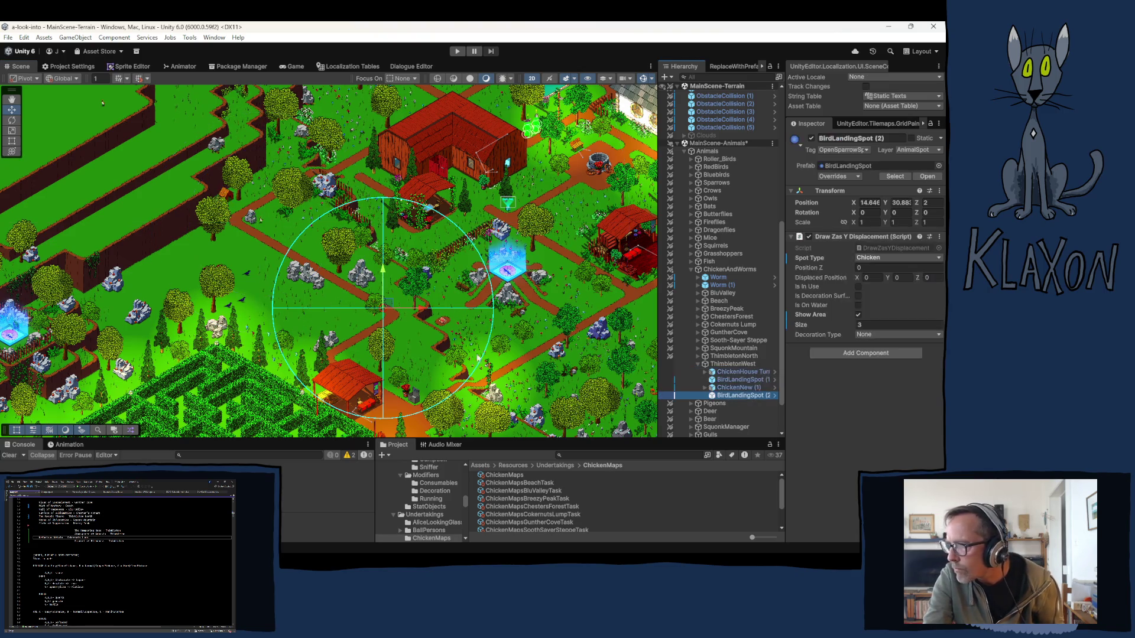
{"action": "left_click_drag", "start_coordinate": [366, 301], "coordinate": [295, 292]}
{"action": "left_click", "coordinate": [880, 326]}
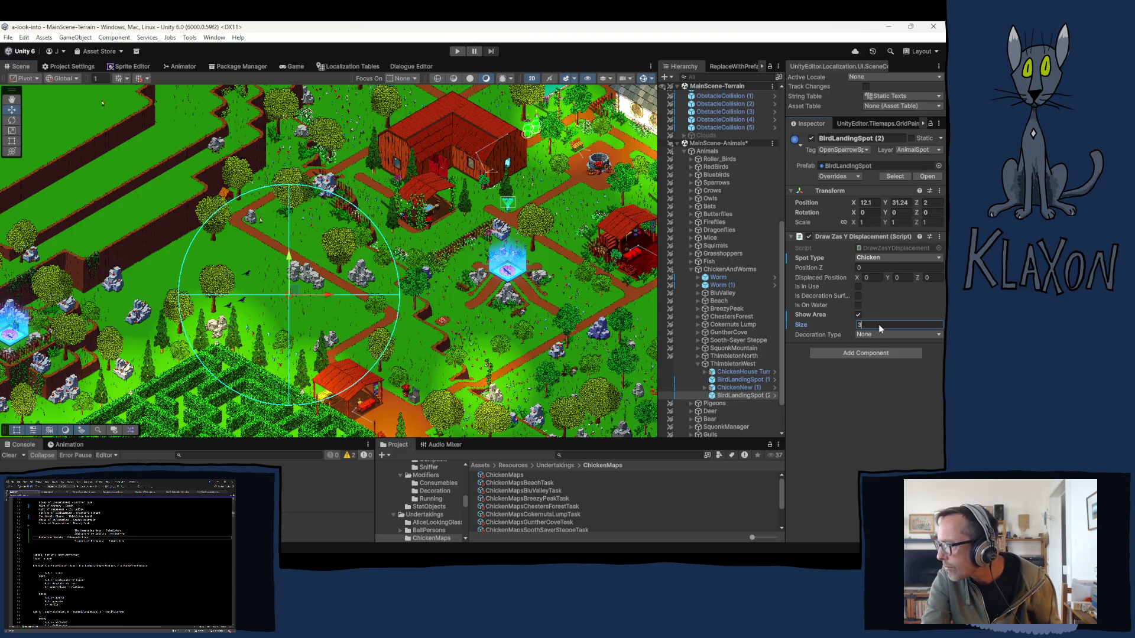
{"action": "type", "text": "2"}
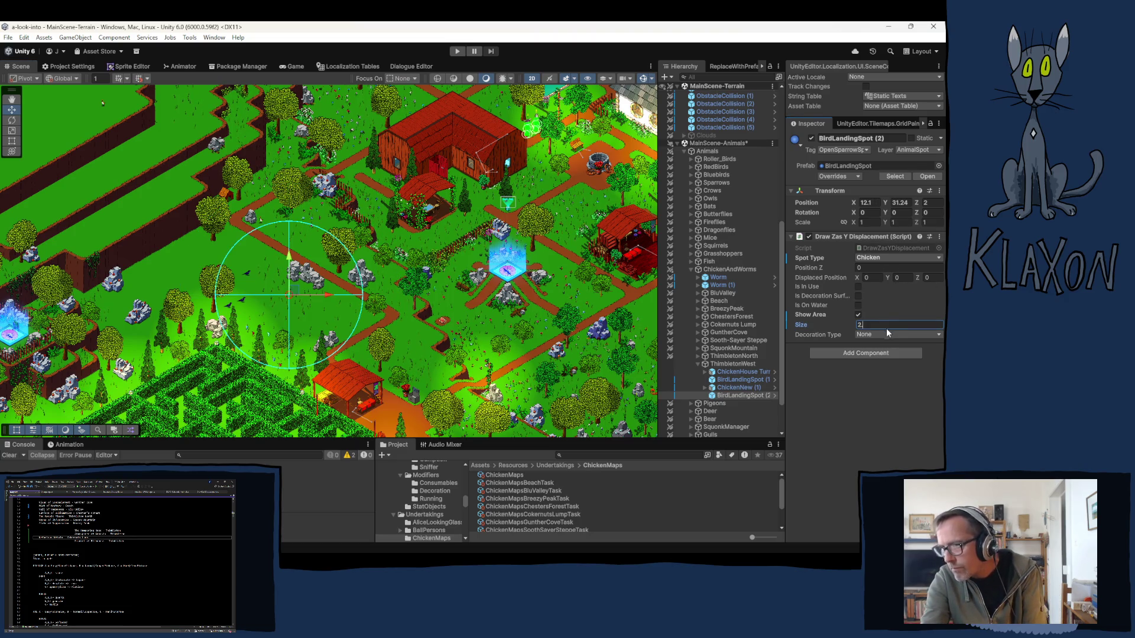
{"action": "type", "text": ".5"}
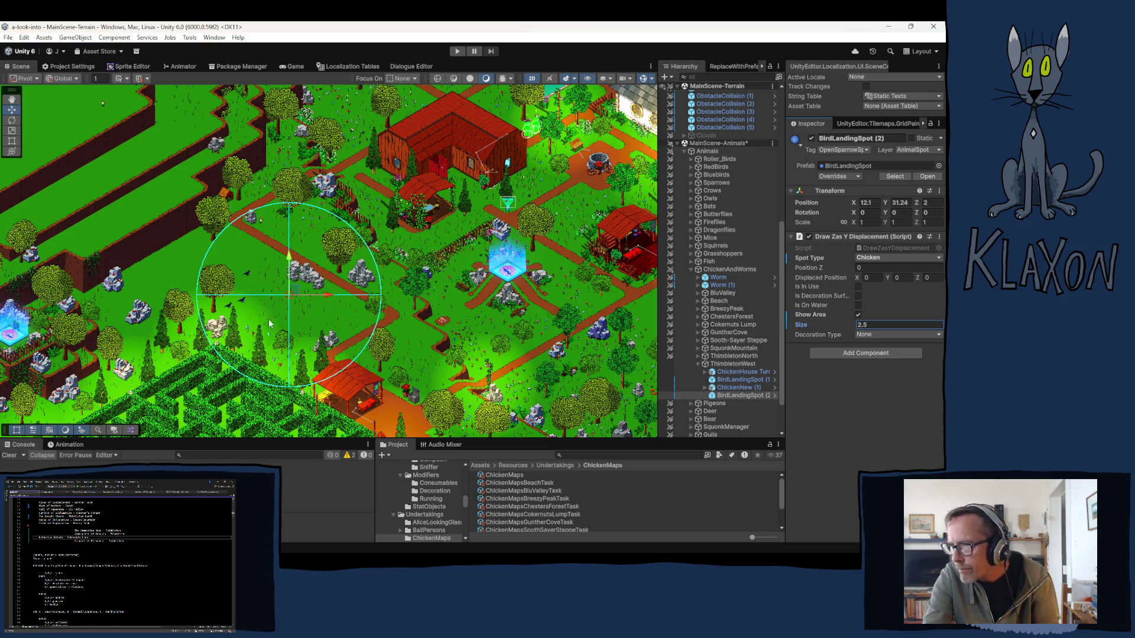
{"action": "mouse_move", "coordinate": [293, 290]}
{"action": "left_mouse_down"}
{"action": "mouse_move", "coordinate": [311, 284]}
{"action": "mouse_move", "coordinate": [316, 295]}
{"action": "left_mouse_up"}
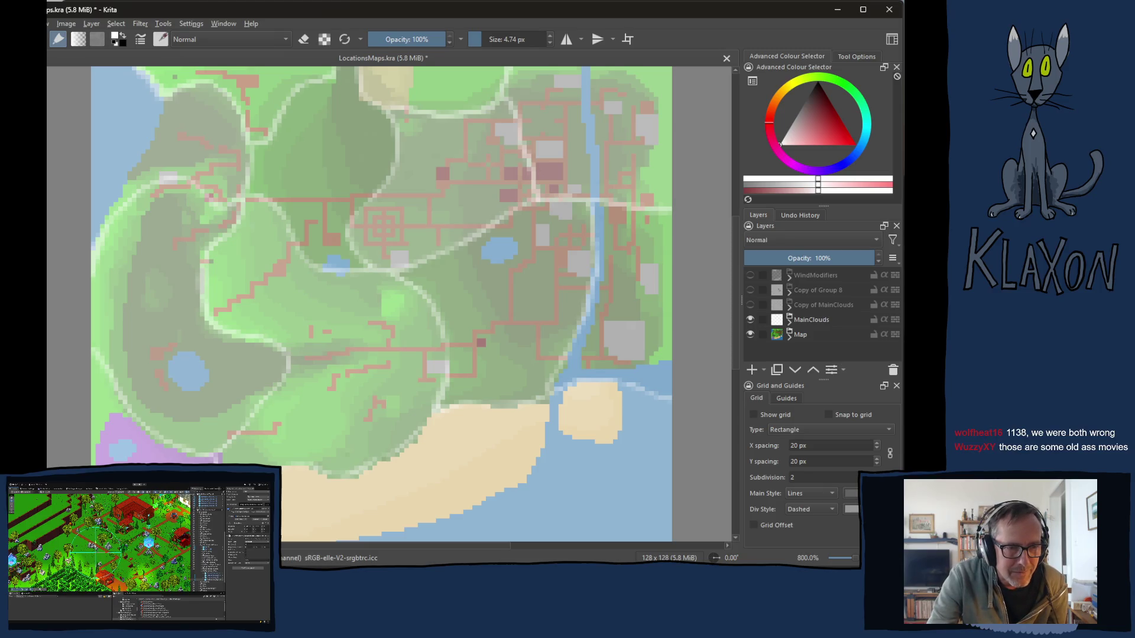
Search Google for 'thx 1138' in a new Chrome tab
{"action": "key", "text": "alt+Tab"}
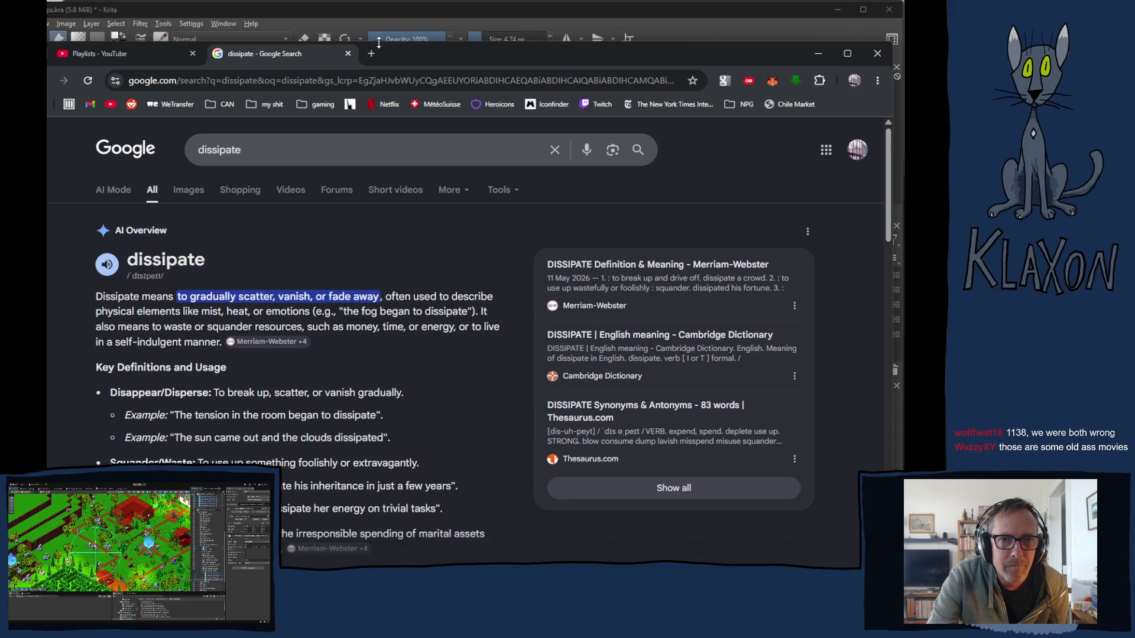
{"action": "left_click", "coordinate": [371, 53]}
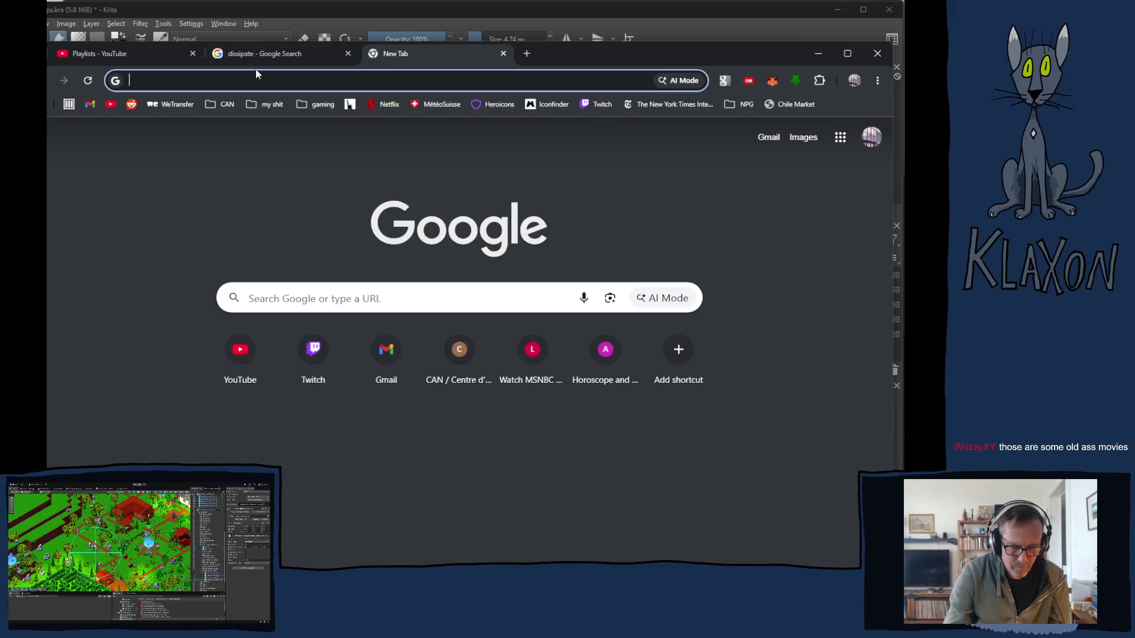
{"action": "type", "text": "thx 11"}
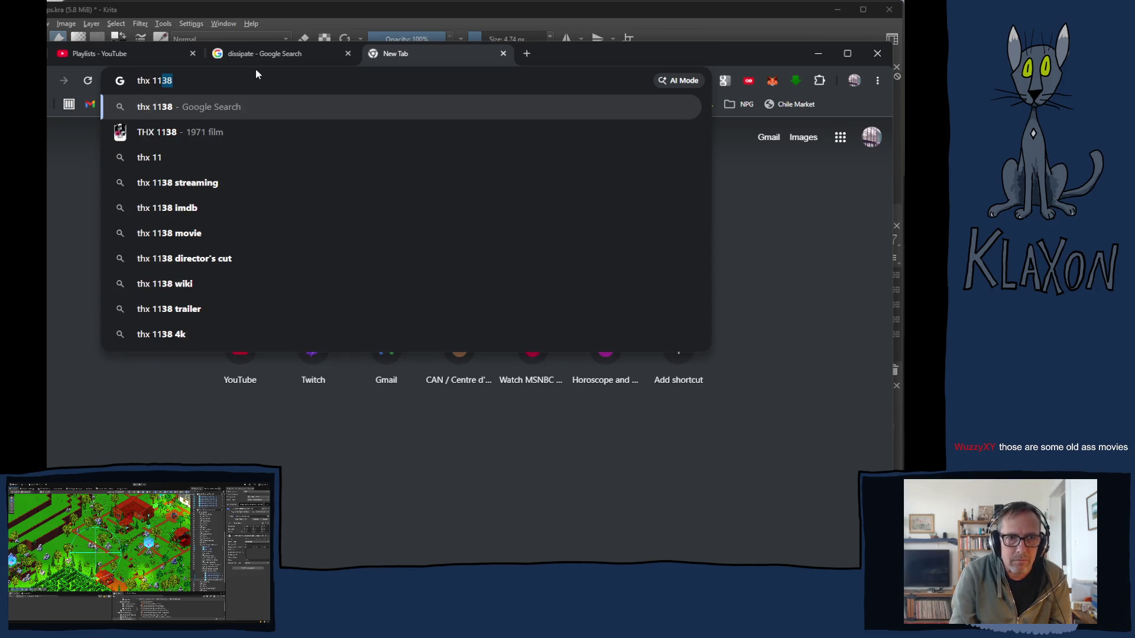
{"action": "key", "text": "Return"}
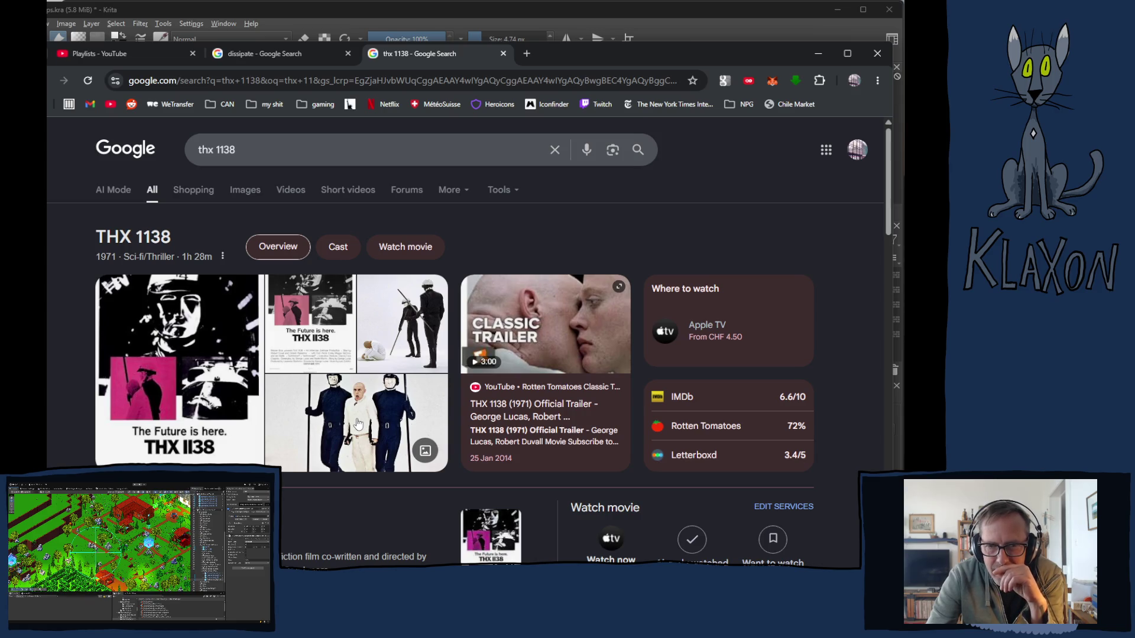
Open the THX 1138 Wikipedia article and scroll down to its Soundtrack section
{"action": "left_click", "coordinate": [177, 570]}
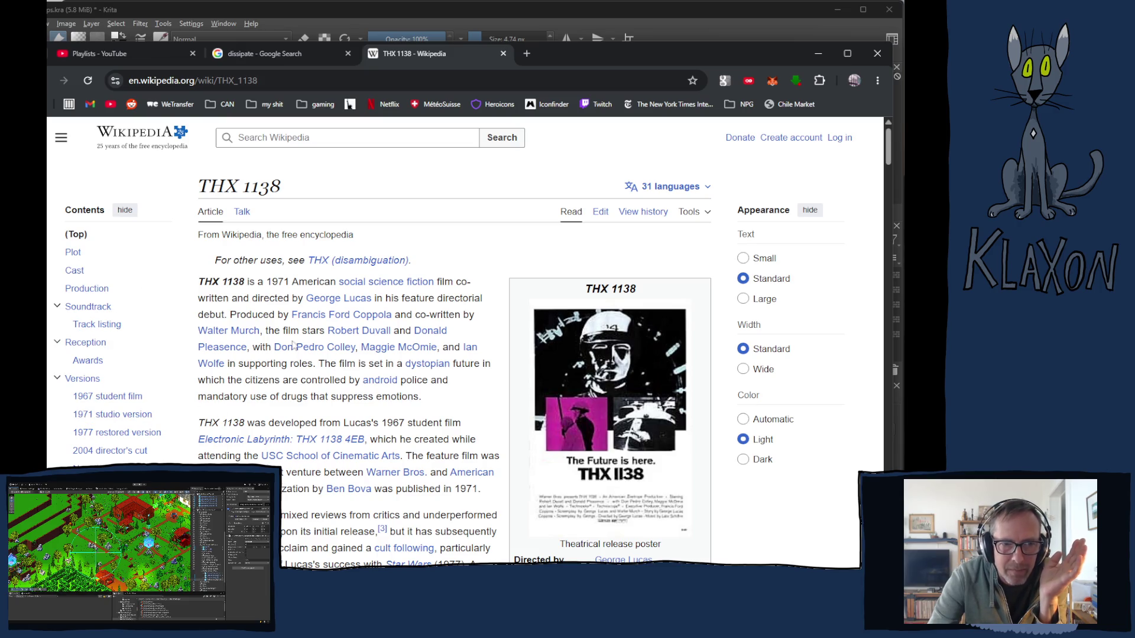
{"action": "scroll", "coordinate": [316, 363], "scroll_direction": "down", "scroll_amount": 3}
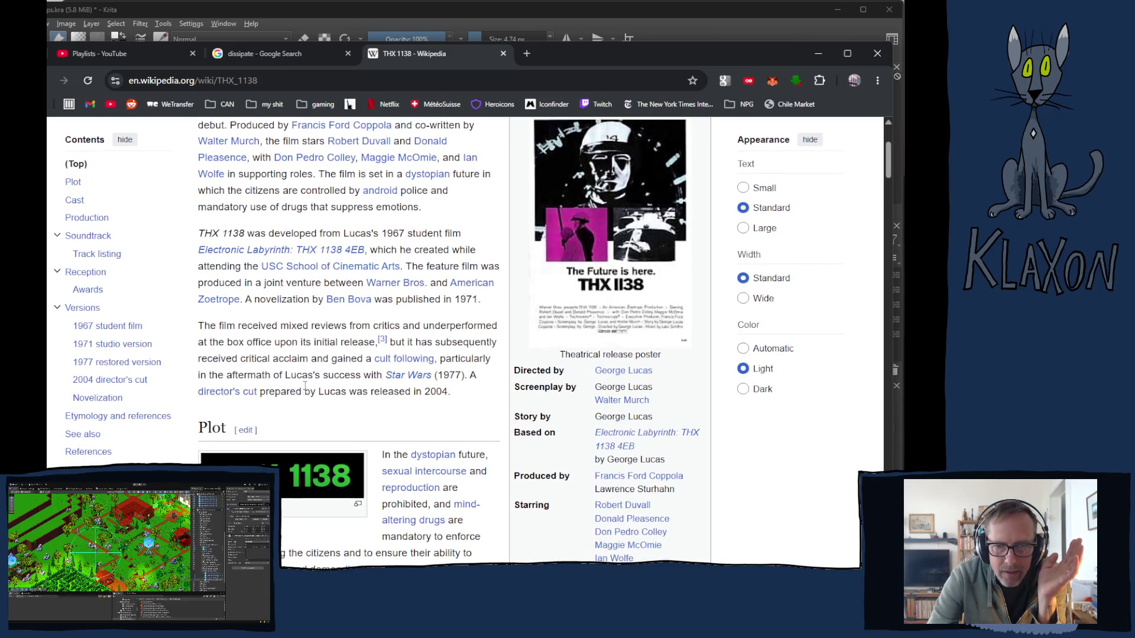
{"action": "scroll", "coordinate": [305, 386], "scroll_direction": "down", "scroll_amount": 7}
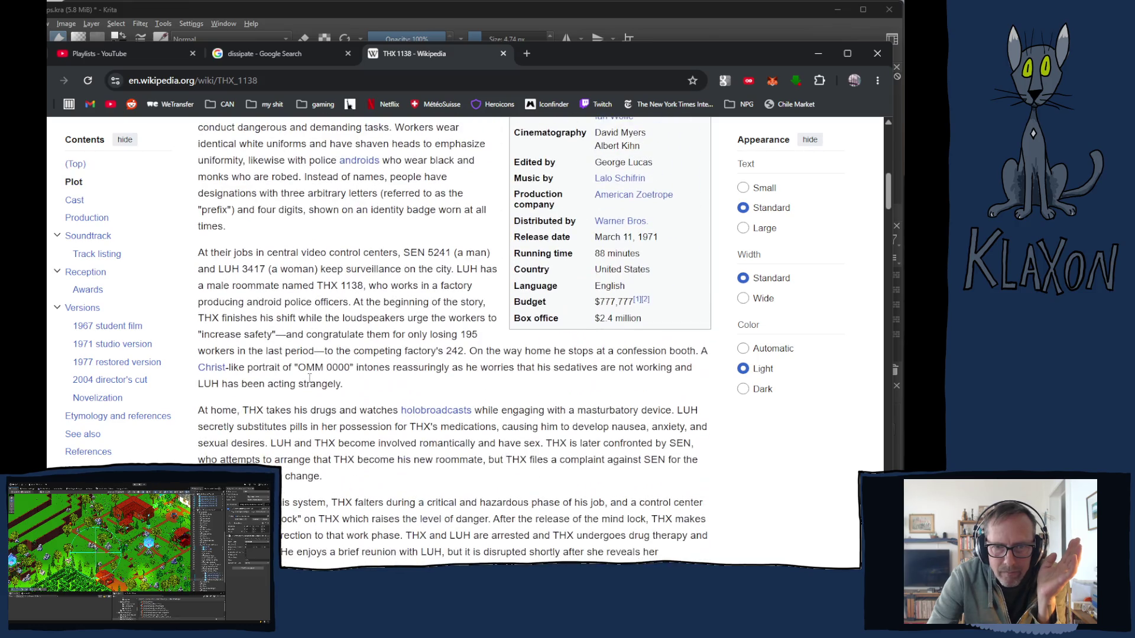
{"action": "scroll", "coordinate": [306, 376], "scroll_direction": "down", "scroll_amount": 1}
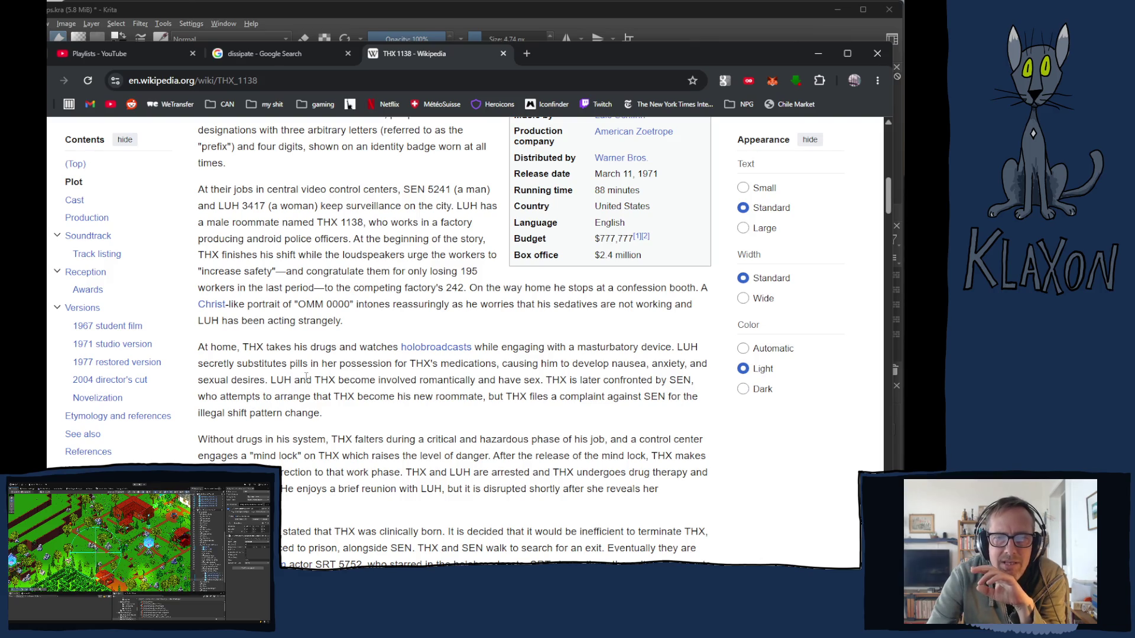
{"action": "scroll", "coordinate": [306, 377], "scroll_direction": "down", "scroll_amount": 10}
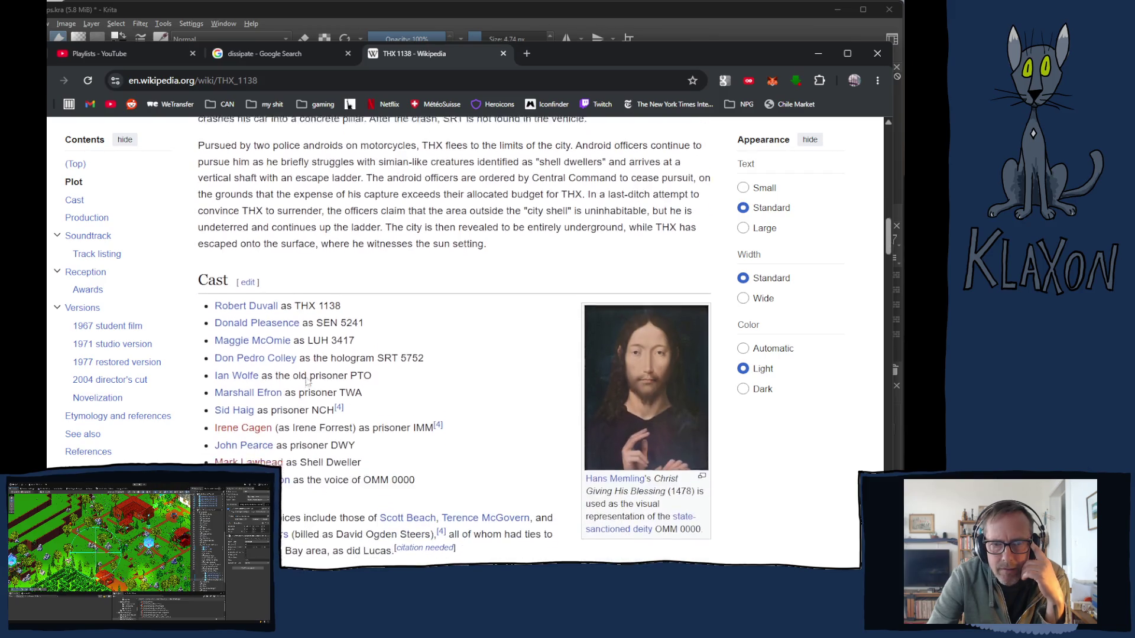
{"action": "scroll", "coordinate": [307, 378], "scroll_direction": "down", "scroll_amount": 4}
{"action": "scroll", "coordinate": [307, 383], "scroll_direction": "down", "scroll_amount": 3}
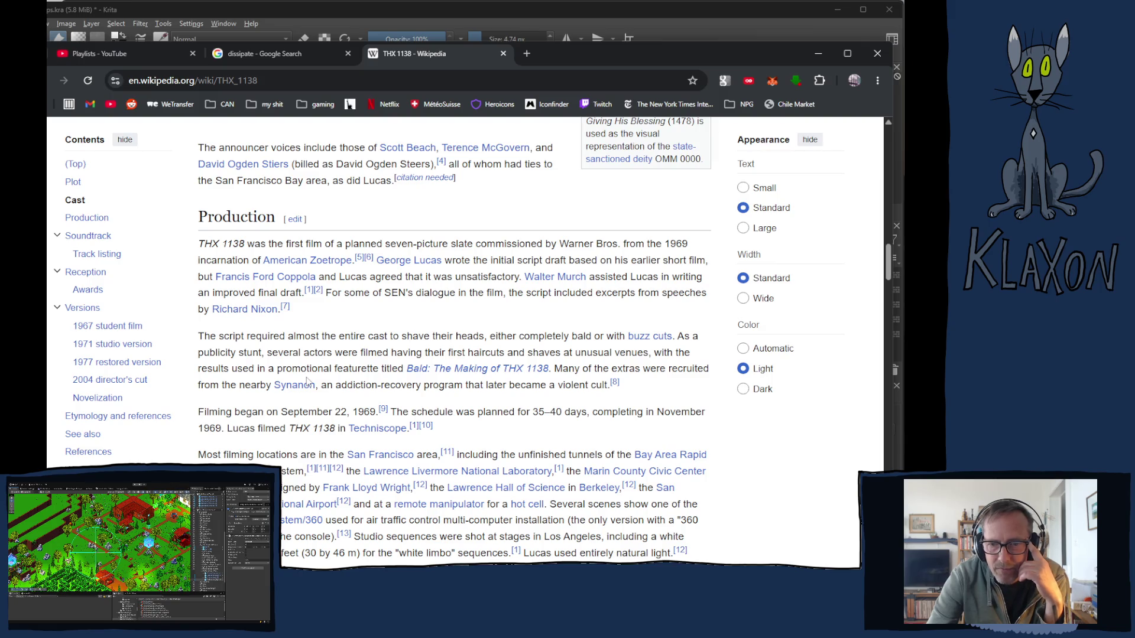
{"action": "scroll", "coordinate": [306, 381], "scroll_direction": "down", "scroll_amount": 3}
{"action": "scroll", "coordinate": [307, 378], "scroll_direction": "down", "scroll_amount": 4}
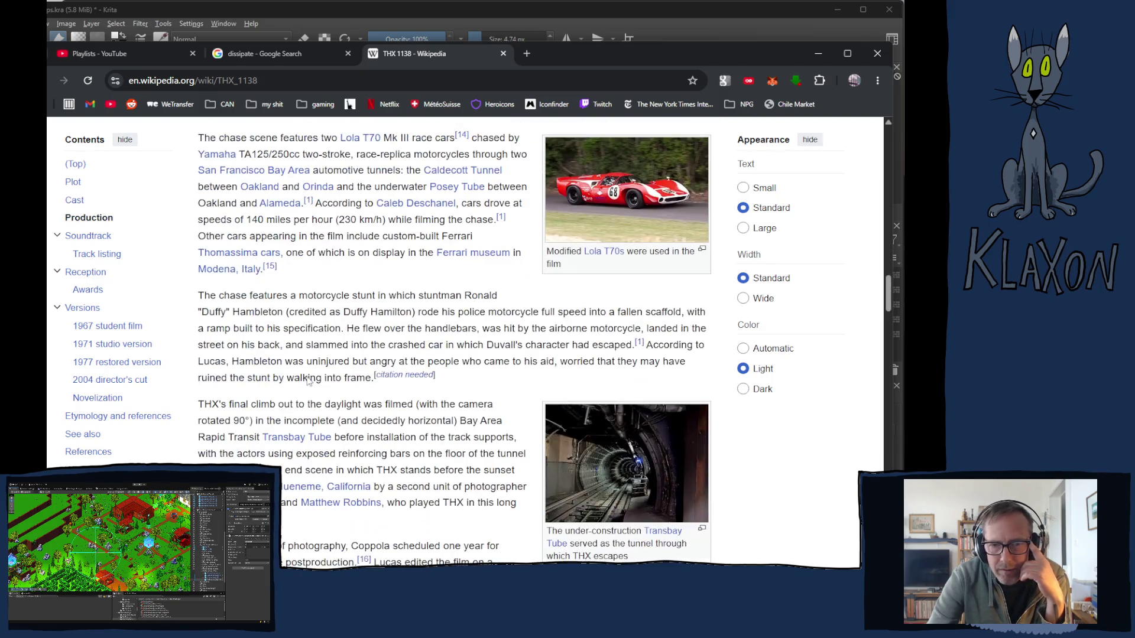
{"action": "scroll", "coordinate": [307, 379], "scroll_direction": "down", "scroll_amount": 6}
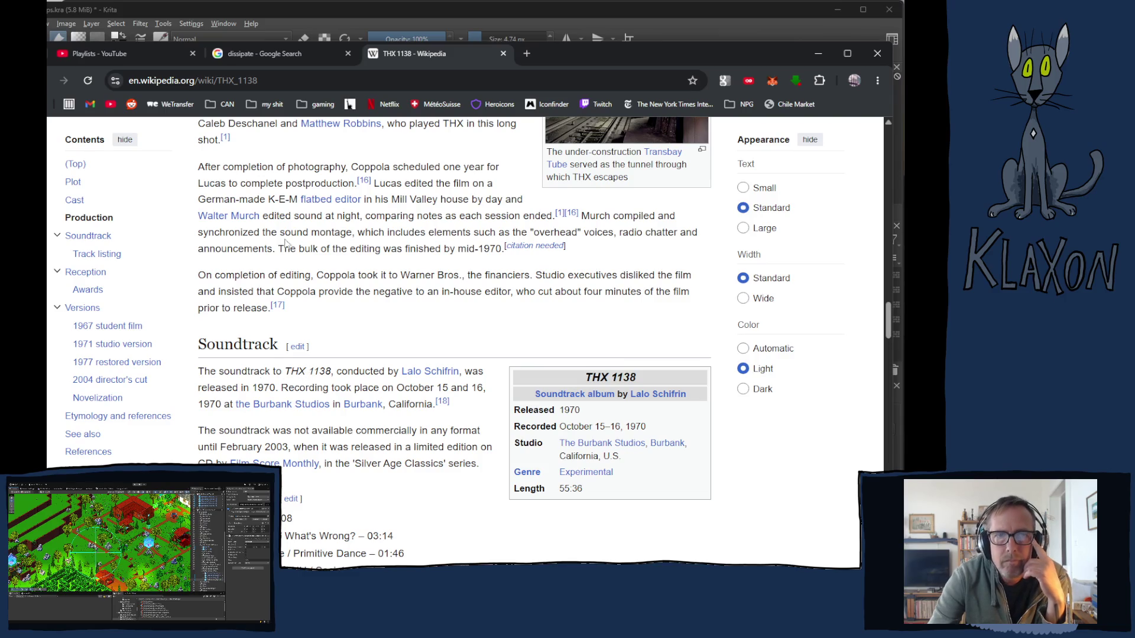
Back on the thx 1138 results, extend the query with 'lucas wife birthday' and search
{"action": "key", "text": "alt+Left"}
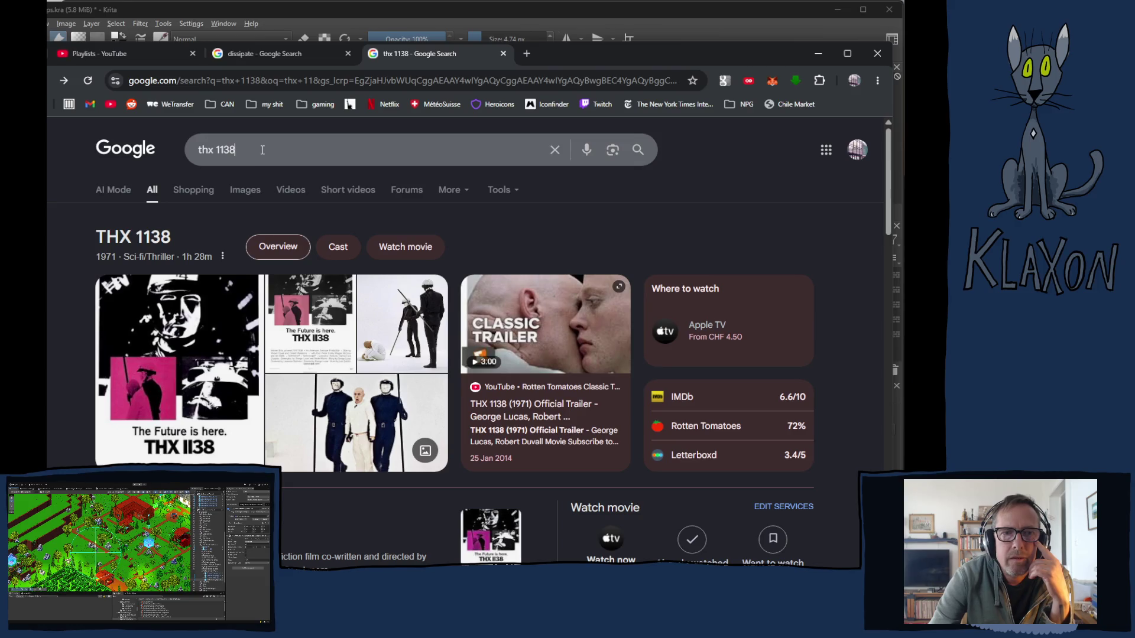
{"action": "left_click", "coordinate": [268, 149]}
{"action": "type", "text": "l"}
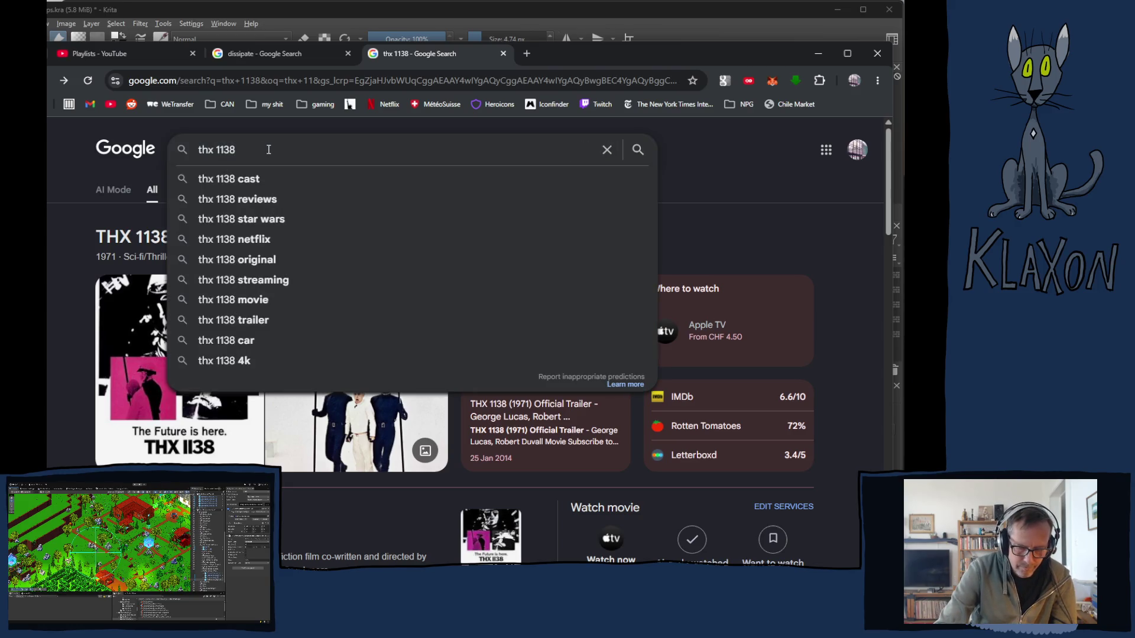
{"action": "type", "text": "uca"}
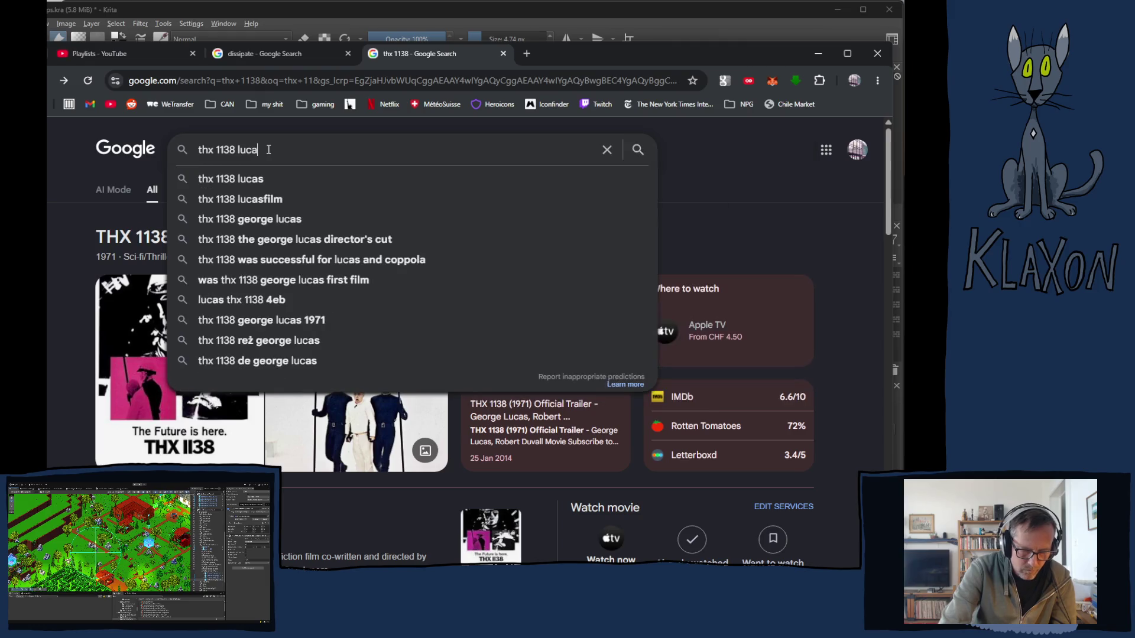
{"action": "type", "text": "s wife"}
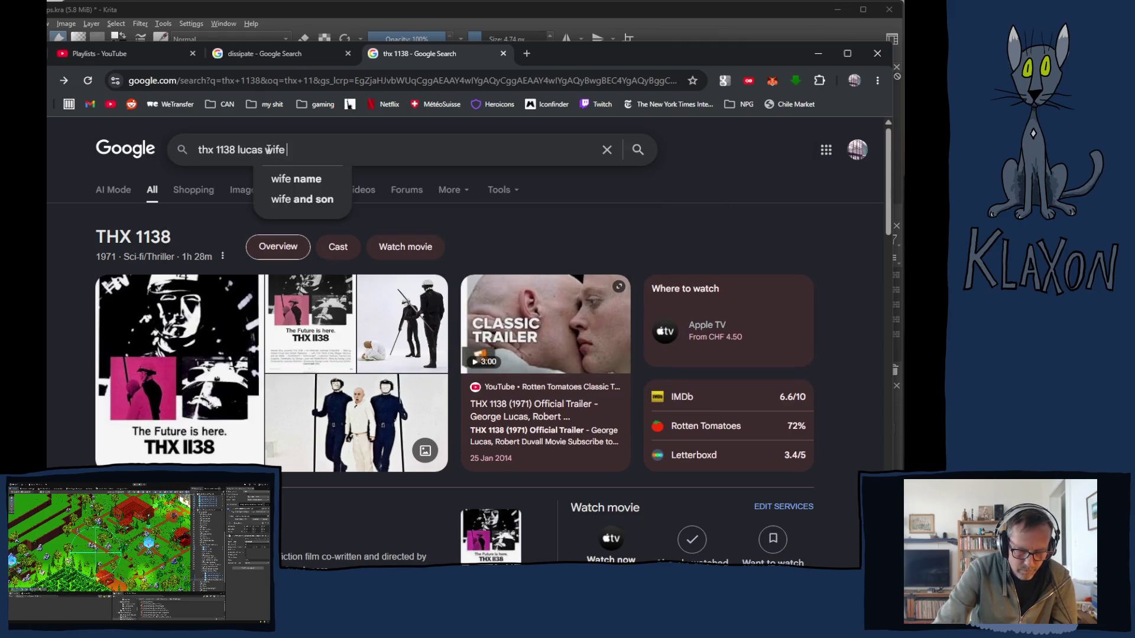
{"action": "type", "text": " birth"}
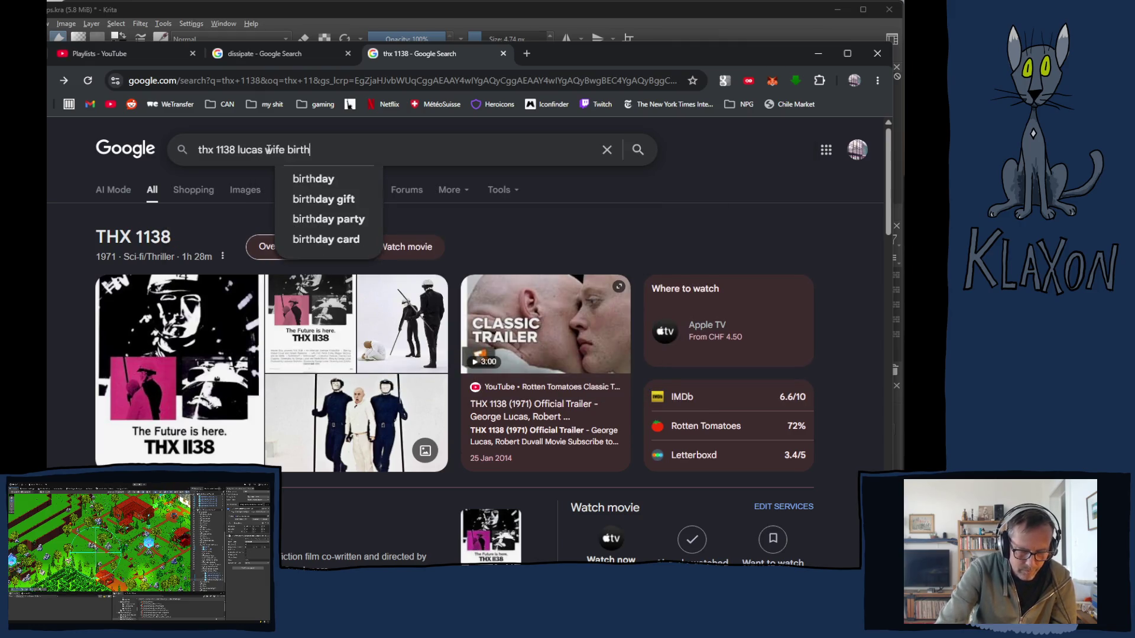
{"action": "type", "text": "day"}
{"action": "key", "text": "Return"}
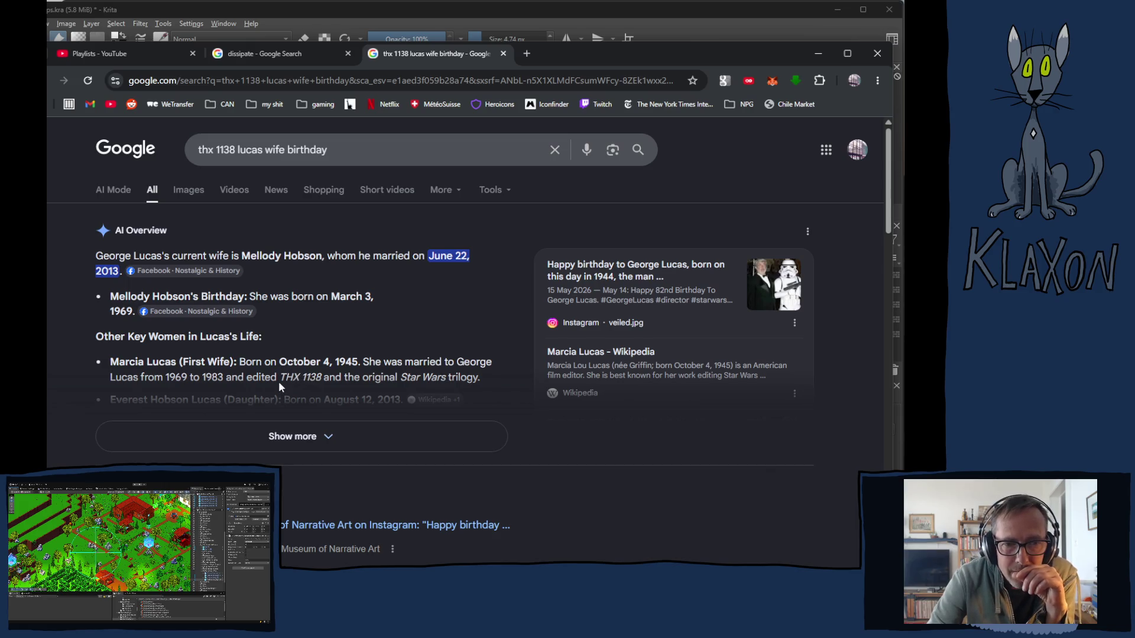
Expand the full AI Overview answer, then switch over to iTunes
{"action": "scroll", "coordinate": [279, 382], "scroll_direction": "down", "scroll_amount": 1}
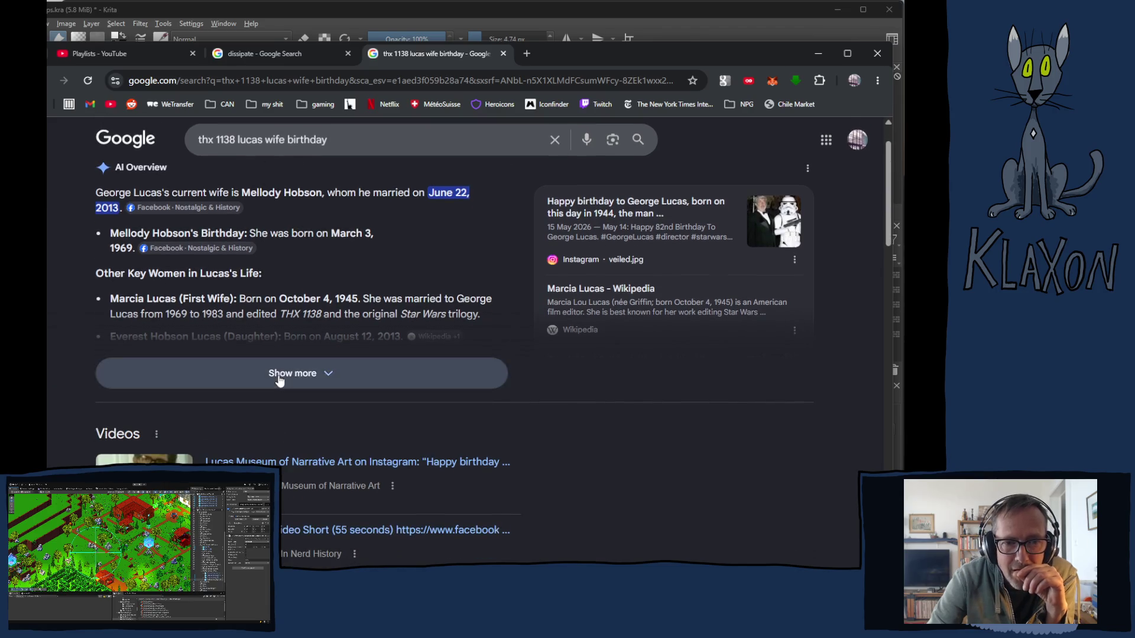
{"action": "left_click", "coordinate": [278, 377]}
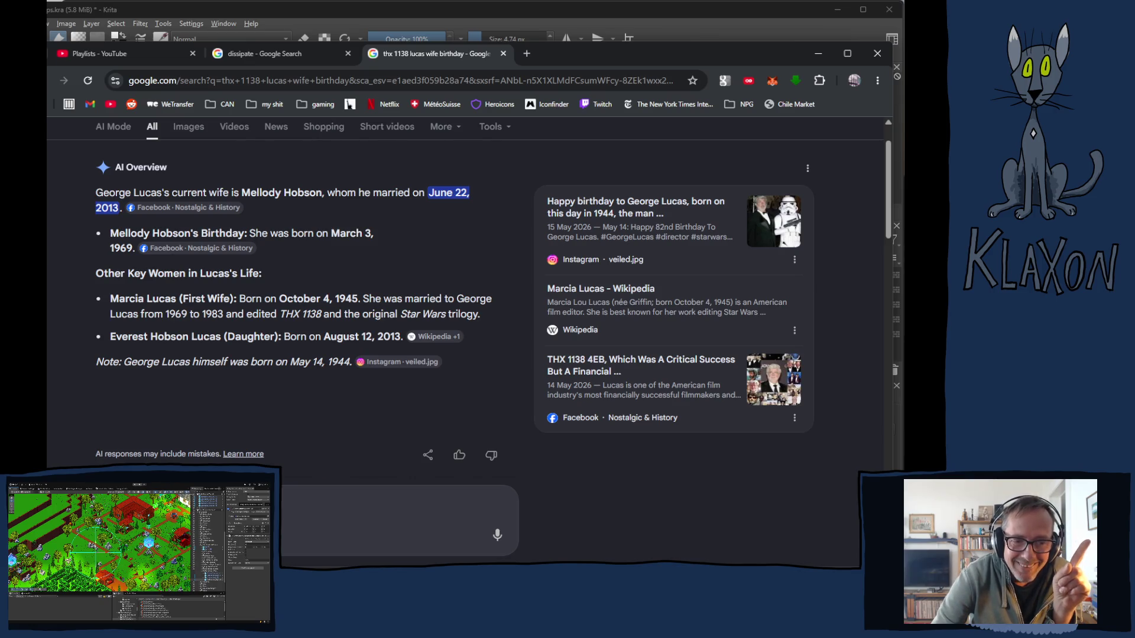
{"action": "key", "text": "alt+Tab"}
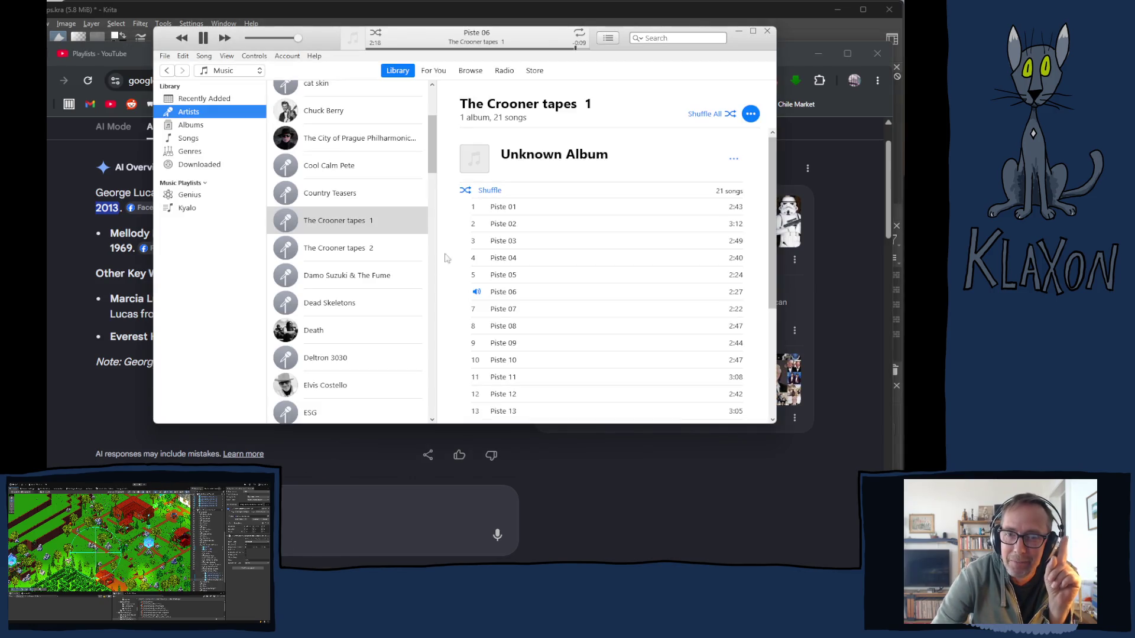
Pause Piste 06 in iTunes and return to the Chrome search results
{"action": "left_click", "coordinate": [204, 38]}
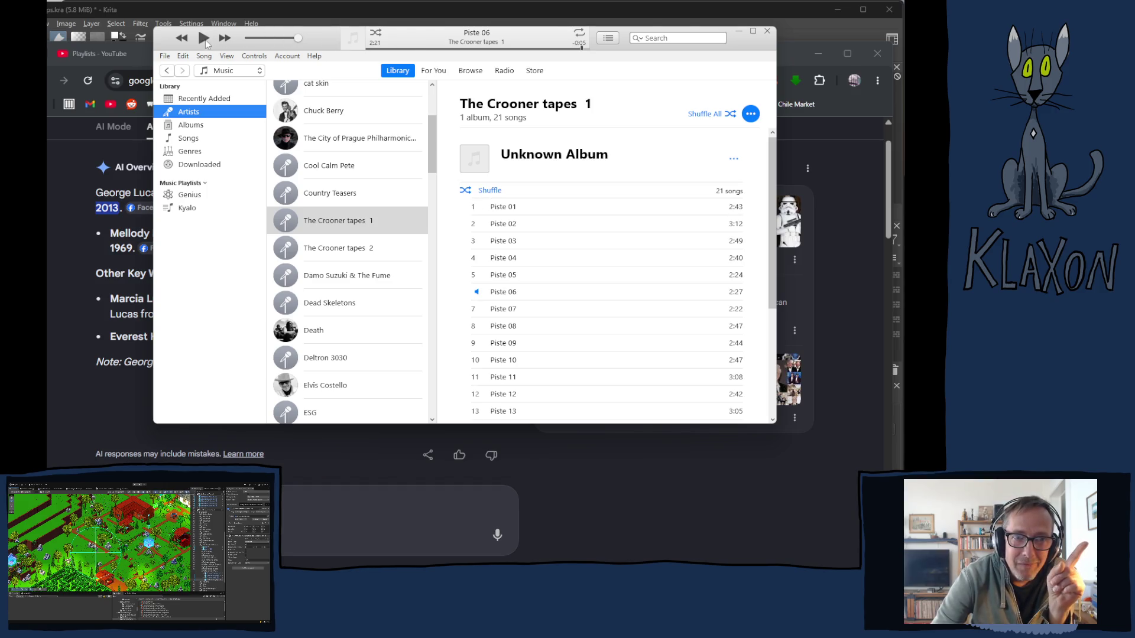
{"action": "left_click", "coordinate": [56, 430]}
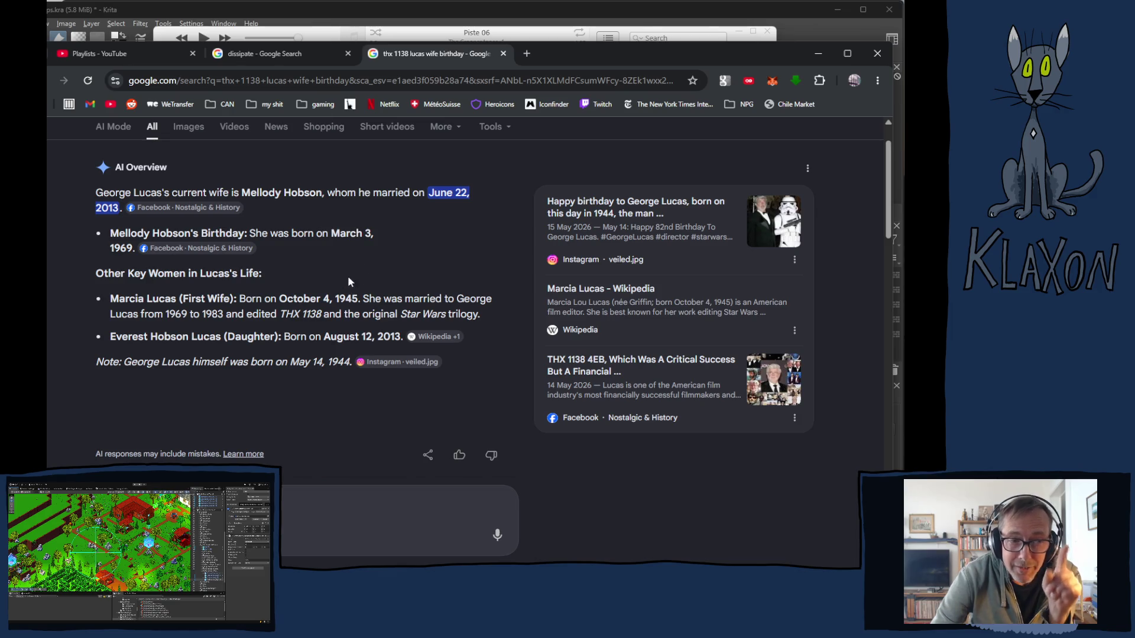
Search Google for 'princess leia cell number' using the princess leia suggestion
{"action": "left_click", "coordinate": [255, 80]}
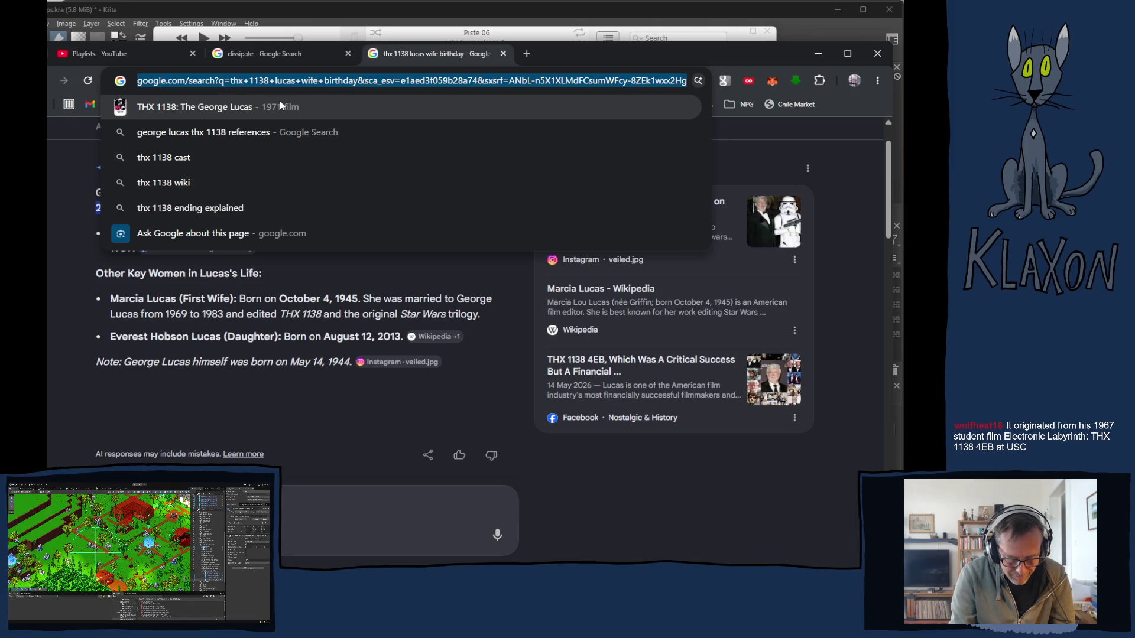
{"action": "type", "text": "price"}
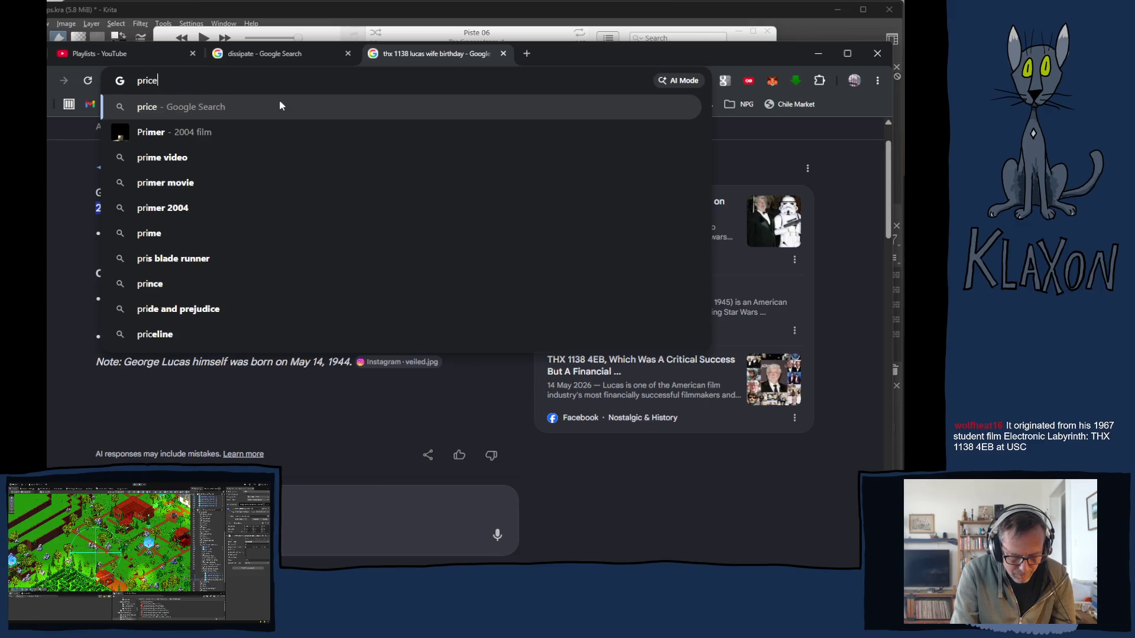
{"action": "type", "text": "ss"}
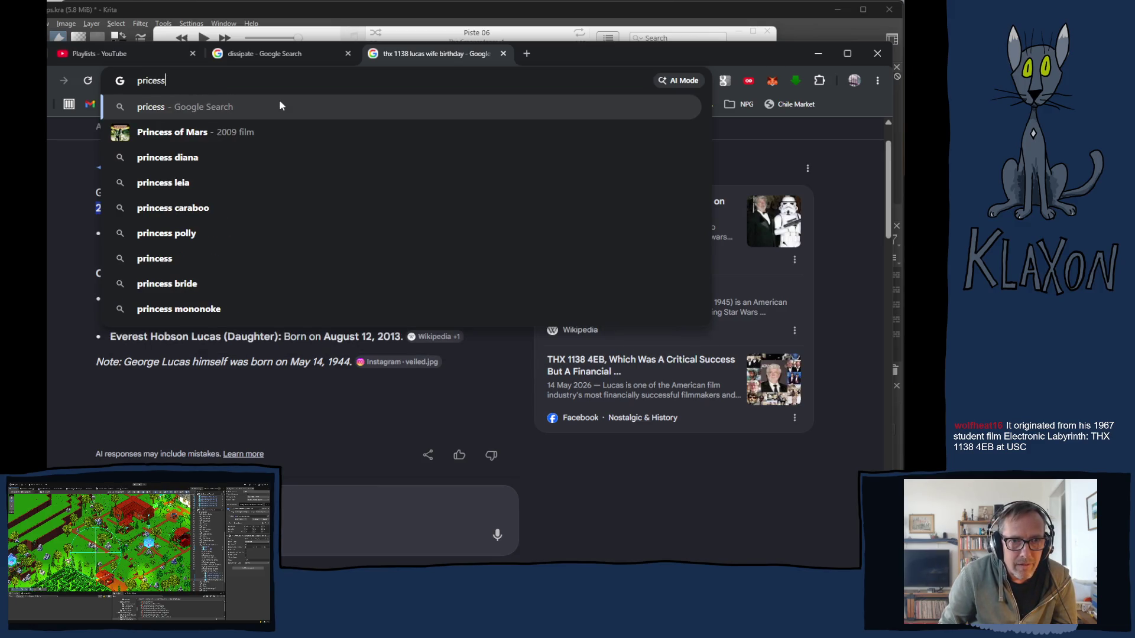
{"action": "key", "text": "Down"}
{"action": "key", "text": "Down"}
{"action": "key", "text": "Down"}
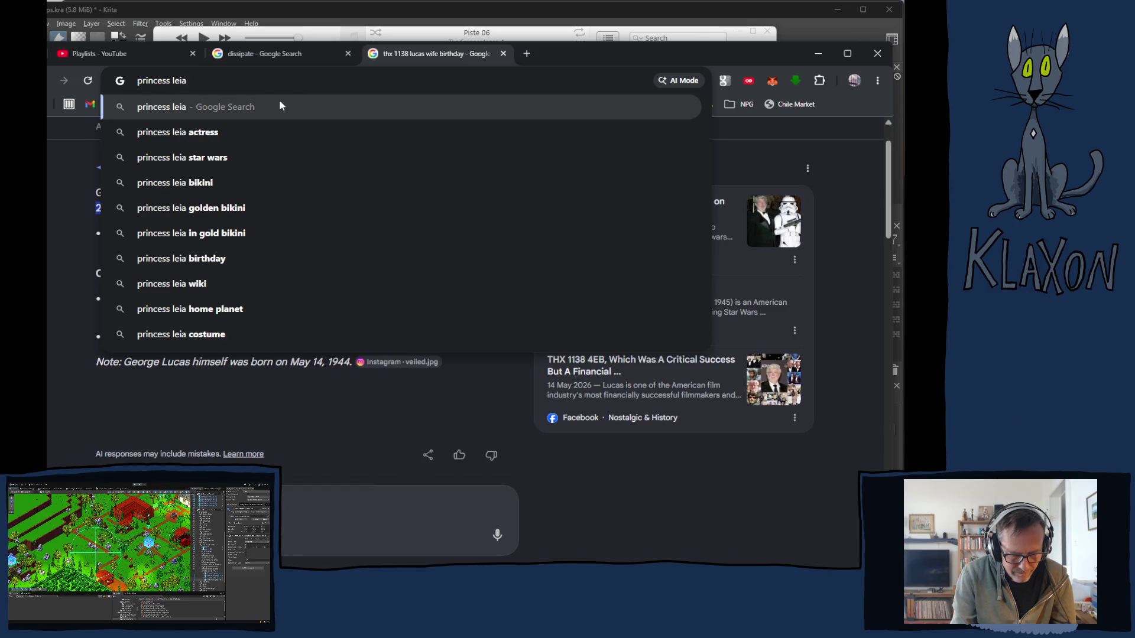
{"action": "type", "text": " cell"}
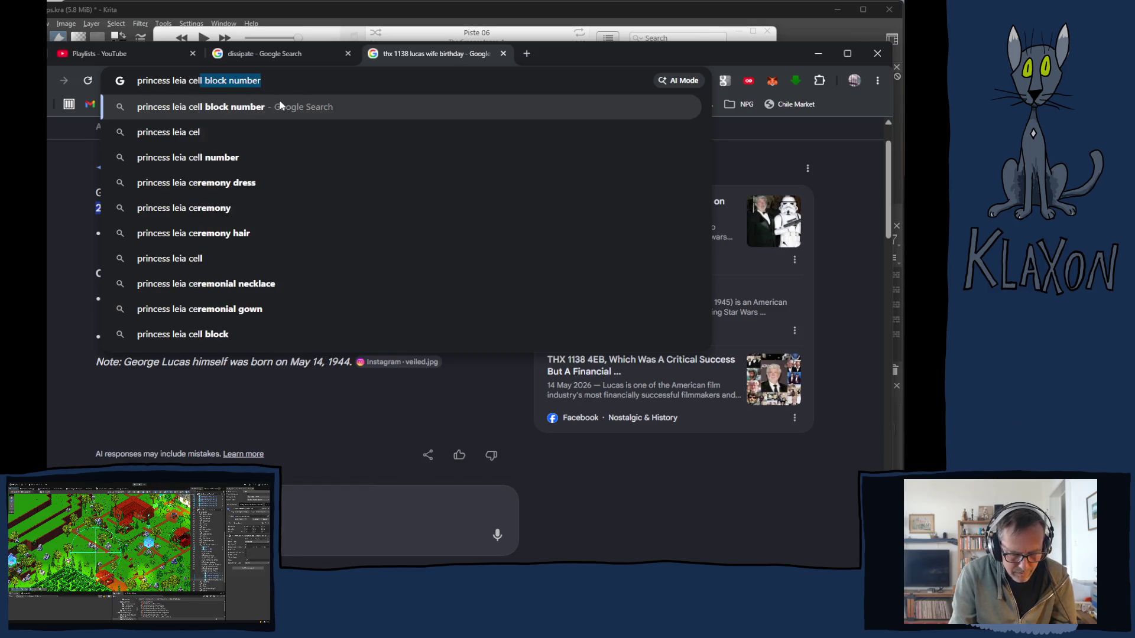
{"action": "type", "text": " number"}
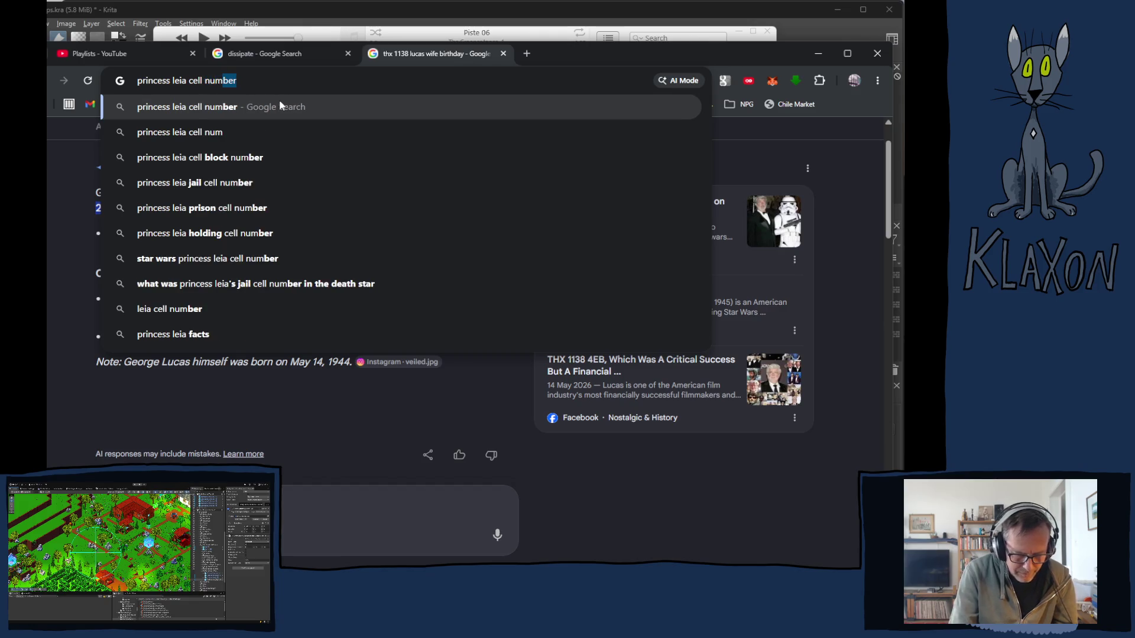
{"action": "key", "text": "Return"}
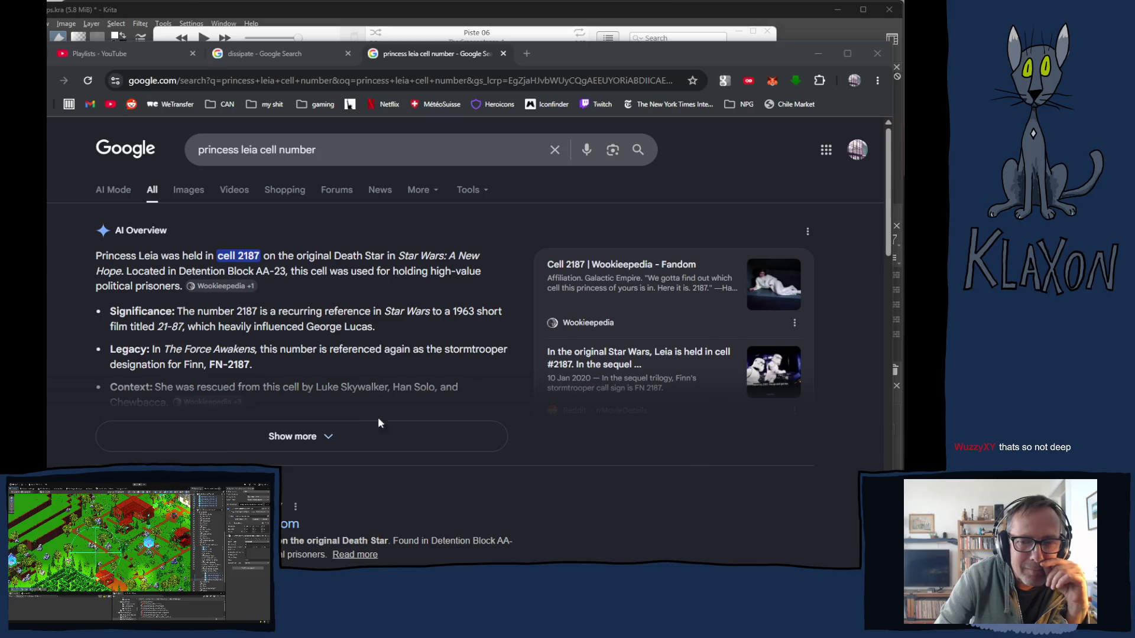
Expand the AI Overview and check link options for the 2187 Easter Egg video
{"action": "left_click", "coordinate": [547, 449]}
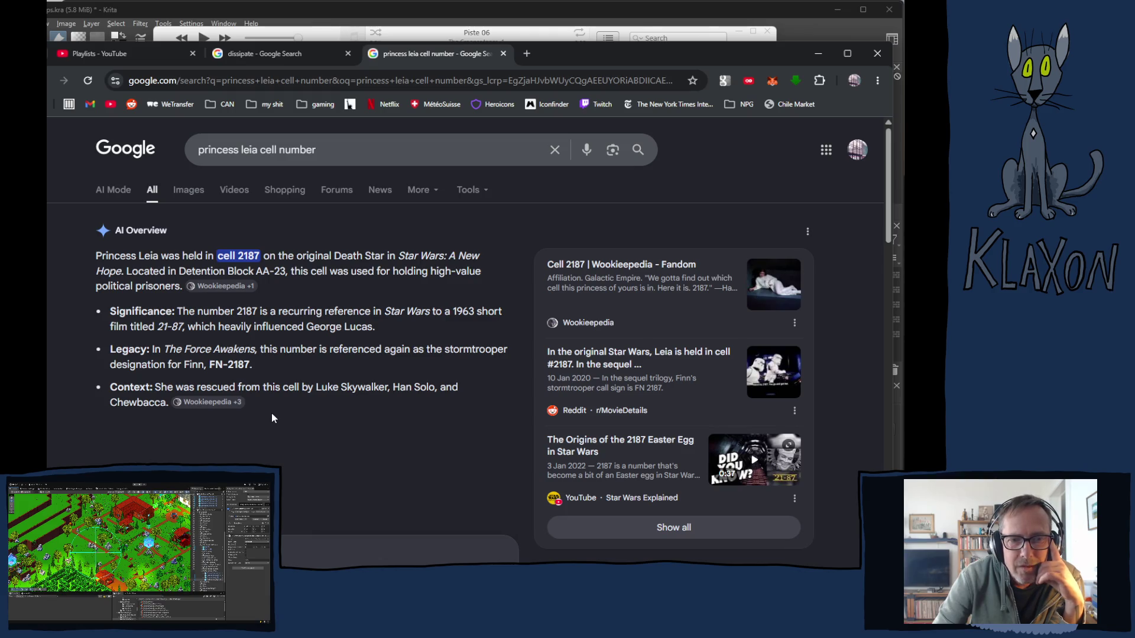
{"action": "mouse_move", "coordinate": [237, 408]}
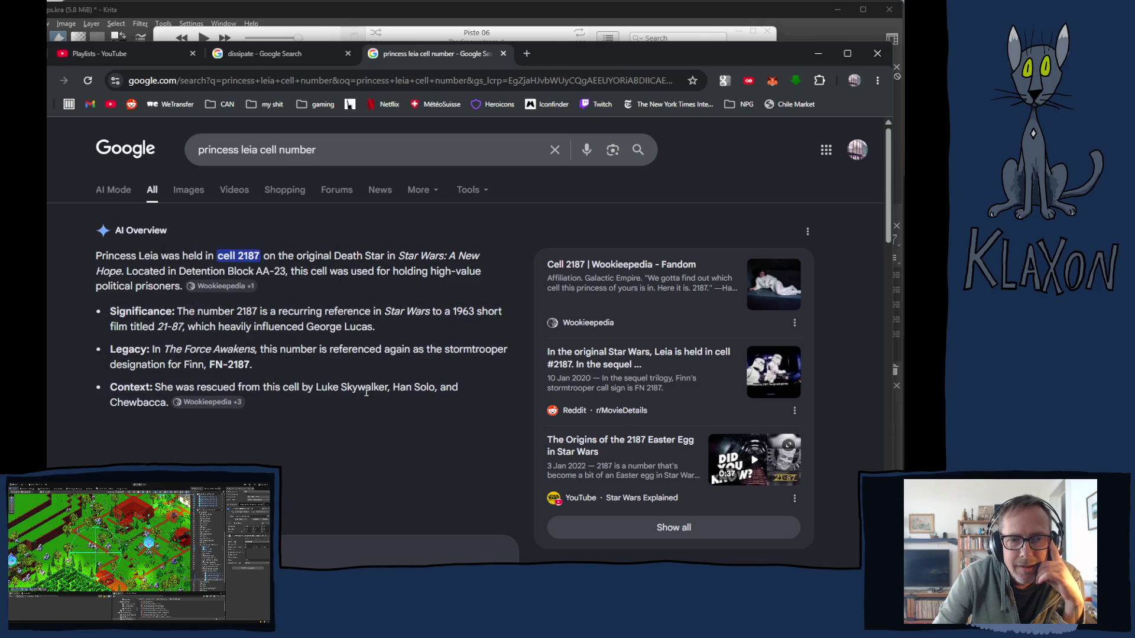
{"action": "right_click", "coordinate": [577, 439]}
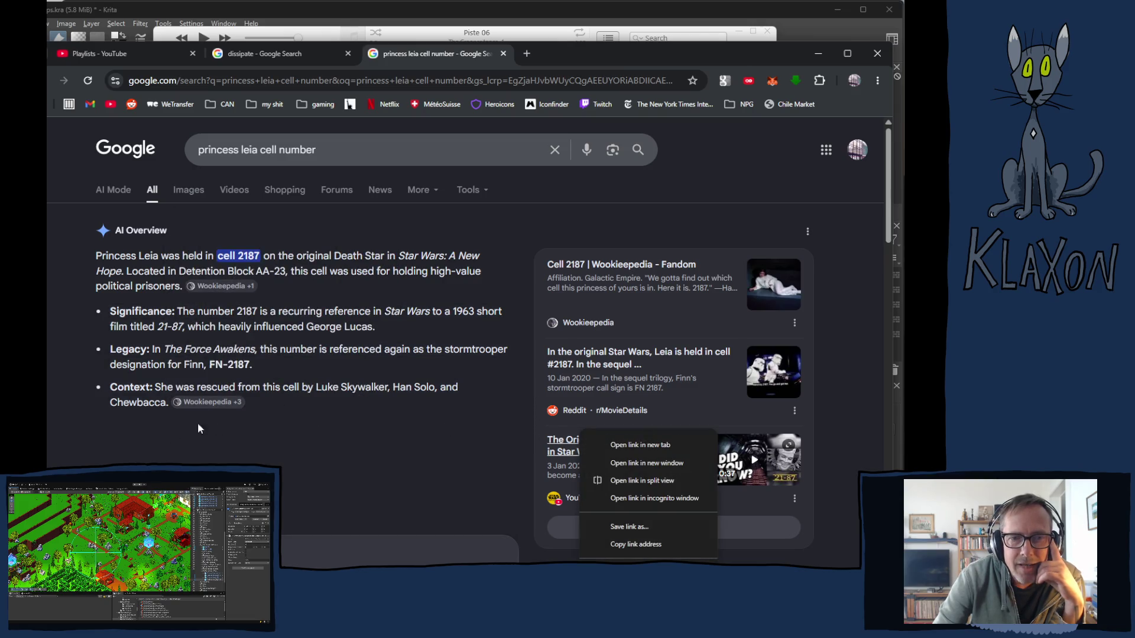
{"action": "left_click", "coordinate": [60, 323]}
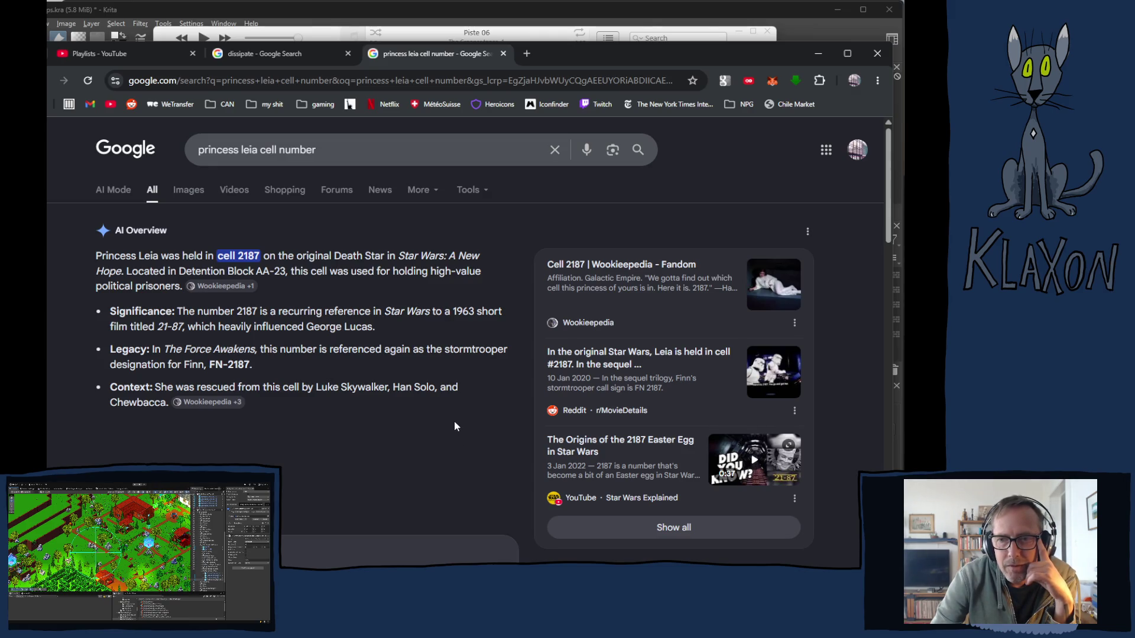
Scroll through the cell number results, then select the whole search query for replacement
{"action": "scroll", "coordinate": [451, 426], "scroll_direction": "down", "scroll_amount": 6}
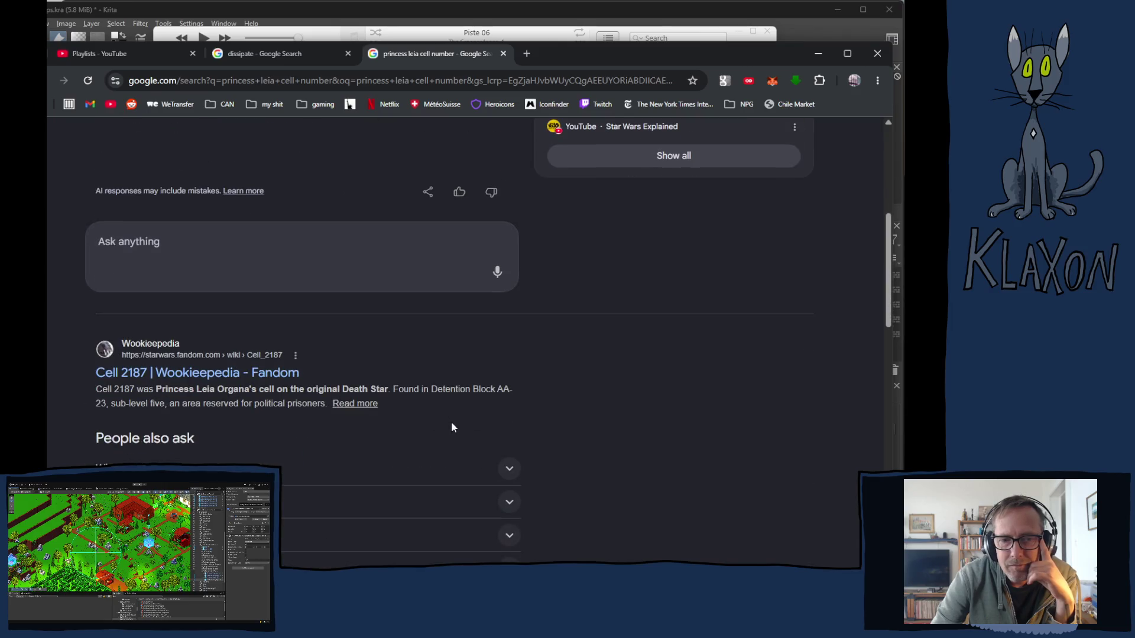
{"action": "scroll", "coordinate": [452, 426], "scroll_direction": "down", "scroll_amount": 3}
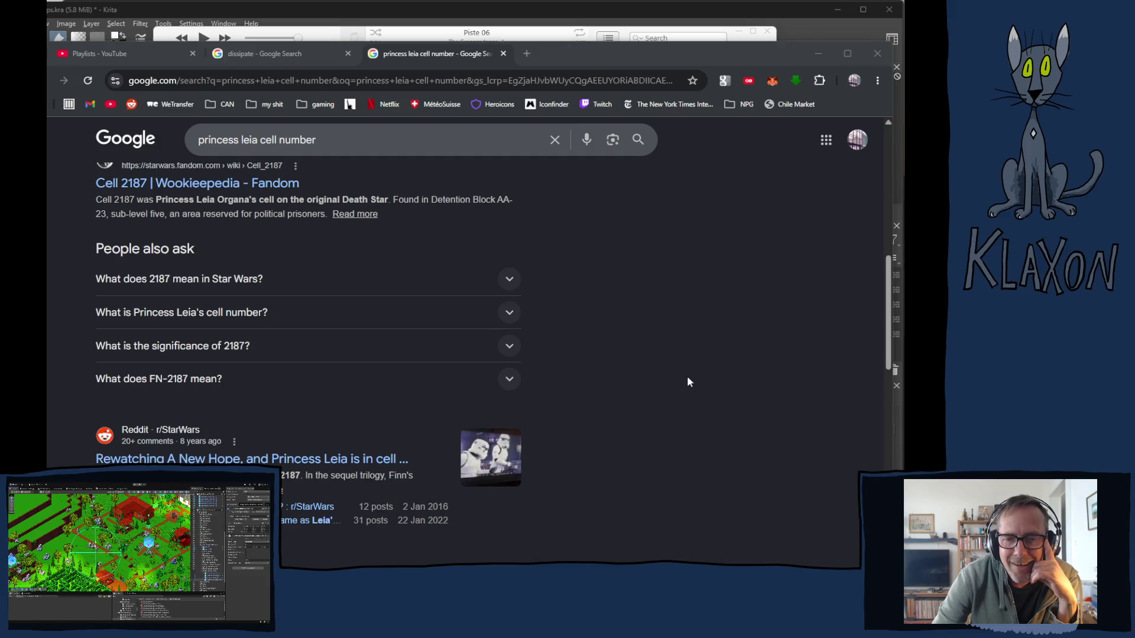
{"action": "left_click", "coordinate": [668, 380]}
{"action": "scroll", "coordinate": [280, 386], "scroll_direction": "down", "scroll_amount": 1}
{"action": "scroll", "coordinate": [281, 385], "scroll_direction": "down", "scroll_amount": 4}
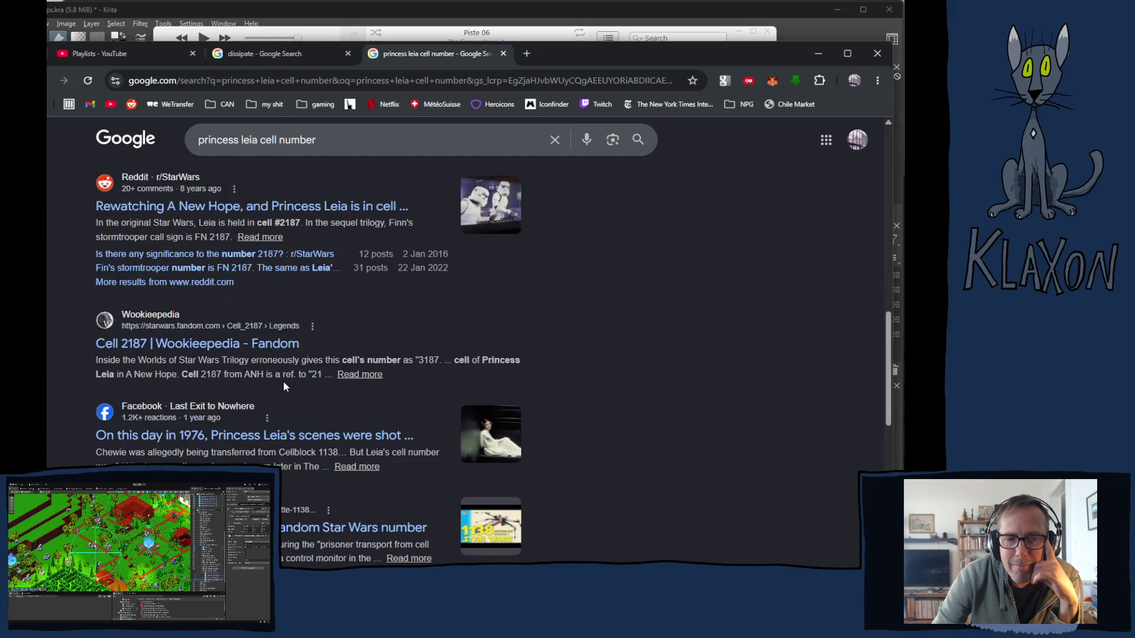
{"action": "scroll", "coordinate": [286, 387], "scroll_direction": "down", "scroll_amount": 2}
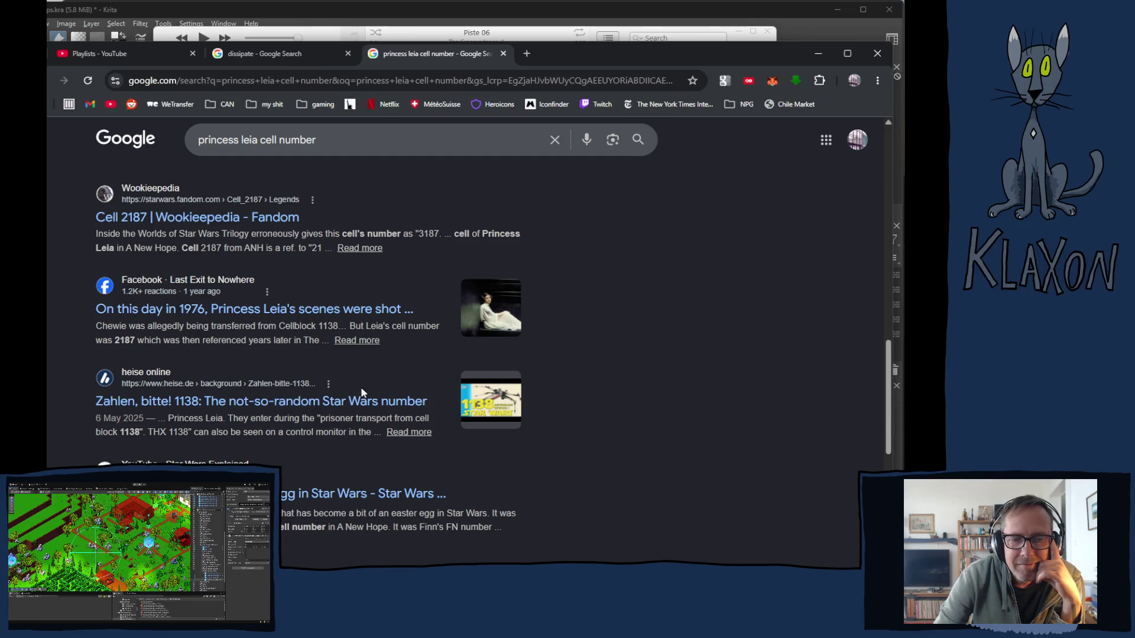
{"action": "scroll", "coordinate": [363, 393], "scroll_direction": "down", "scroll_amount": 3}
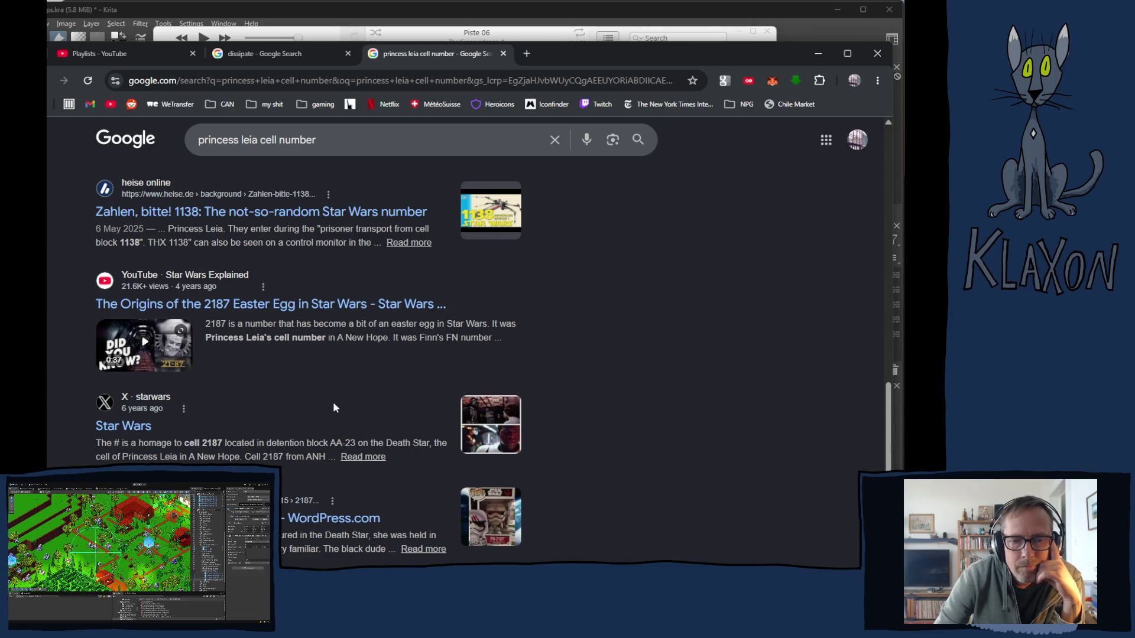
{"action": "scroll", "coordinate": [335, 408], "scroll_direction": "down", "scroll_amount": 5}
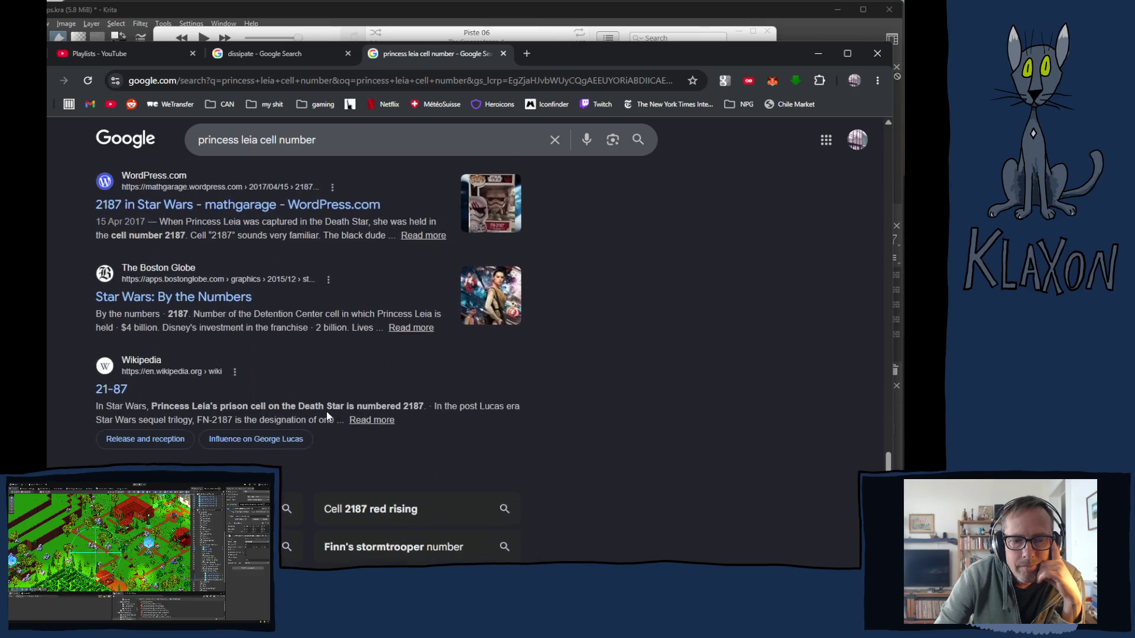
{"action": "scroll", "coordinate": [328, 410], "scroll_direction": "up", "scroll_amount": 15}
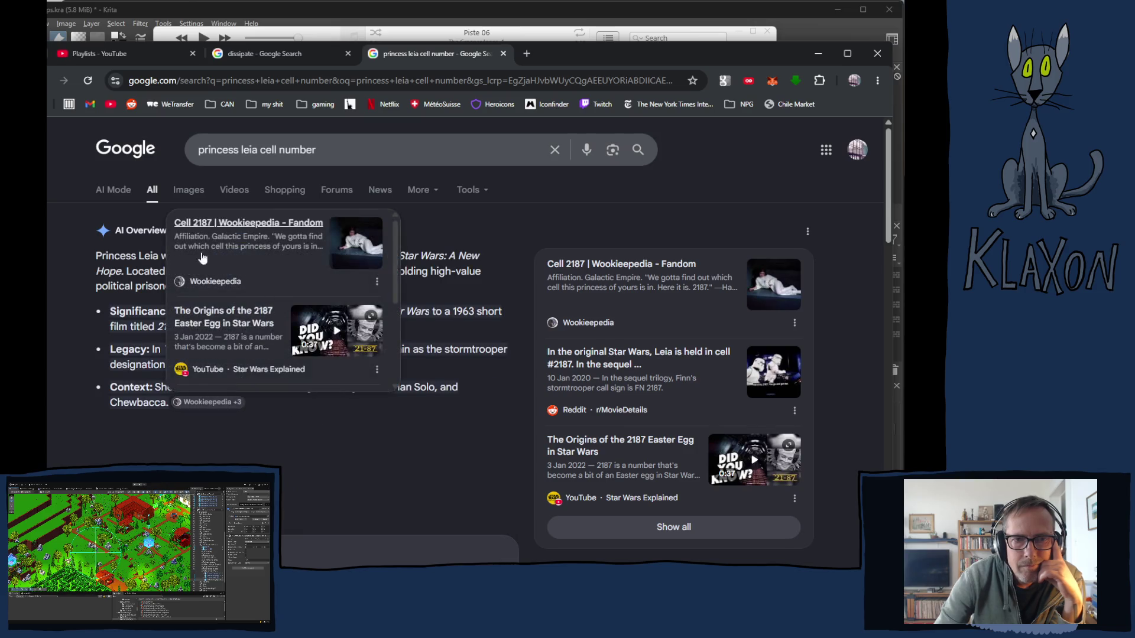
{"action": "left_click", "coordinate": [357, 148]}
{"action": "left_click_drag", "start_coordinate": [357, 148], "coordinate": [171, 148]}
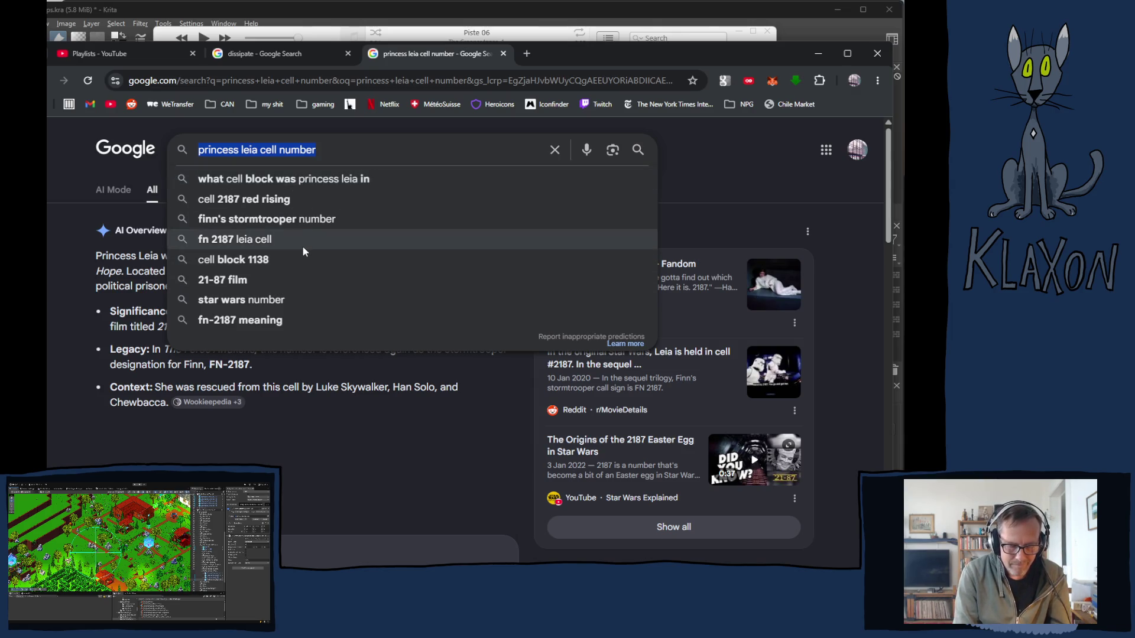
Search '1138 in star wars lore' and expand its AI Overview listing Detention Block 1138
{"action": "type", "text": "113"}
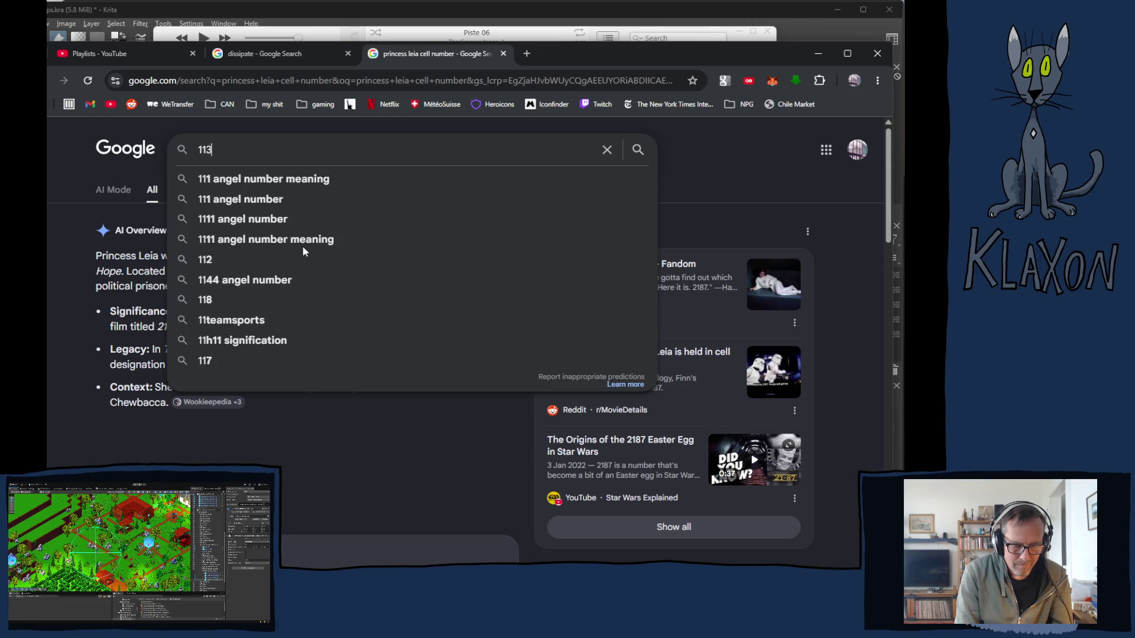
{"action": "type", "text": "8 in "}
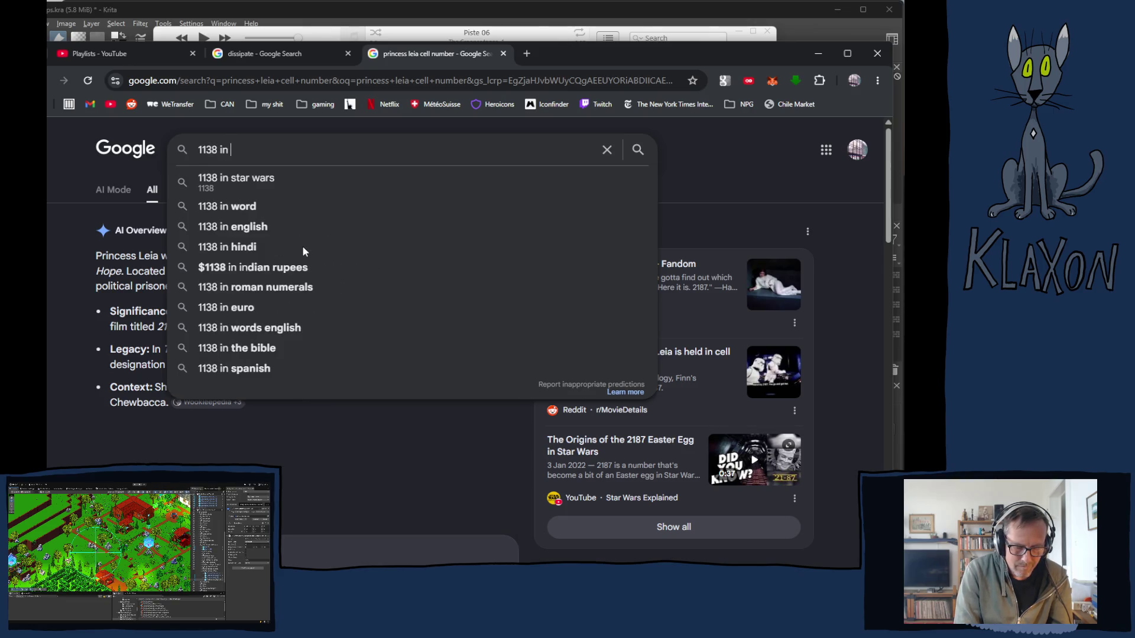
{"action": "type", "text": "star "}
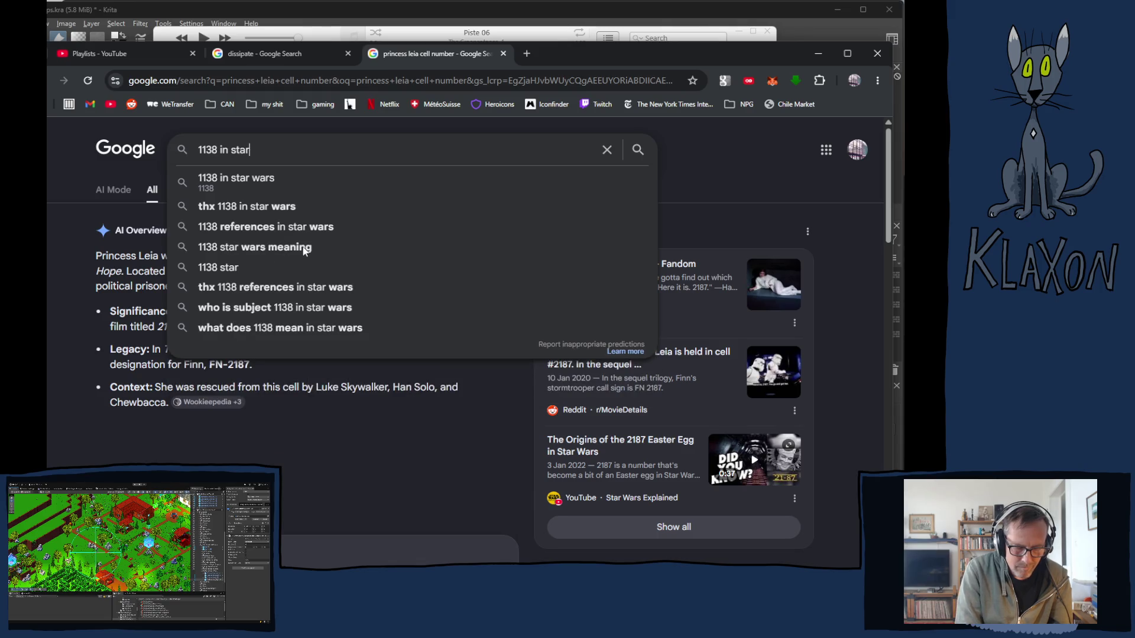
{"action": "type", "text": "wars "}
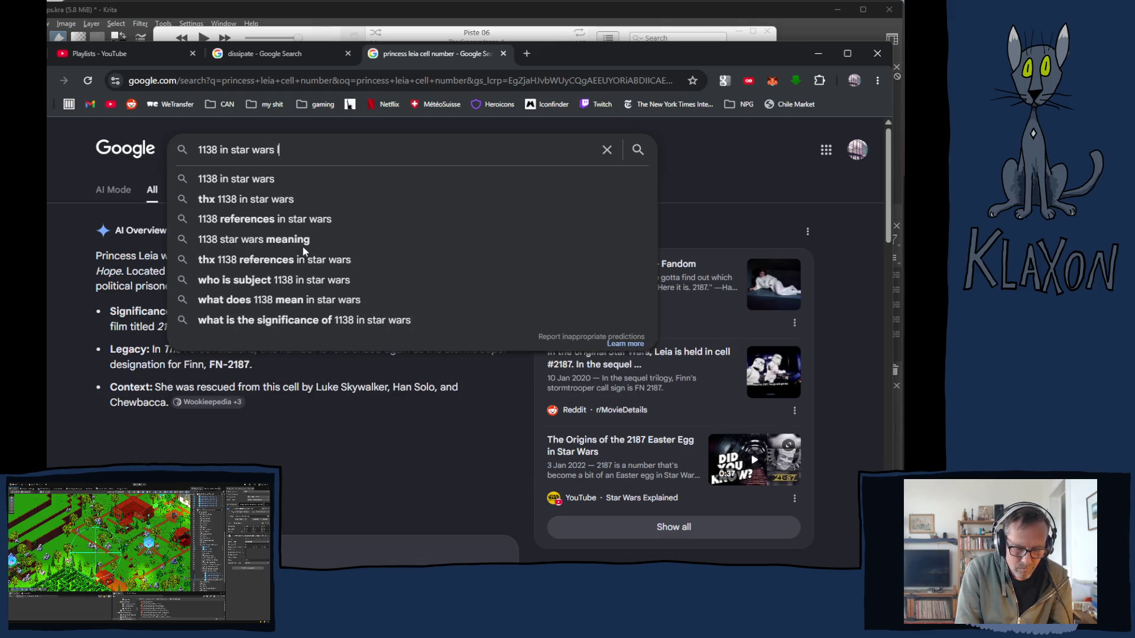
{"action": "type", "text": "lore"}
{"action": "key", "text": "Return"}
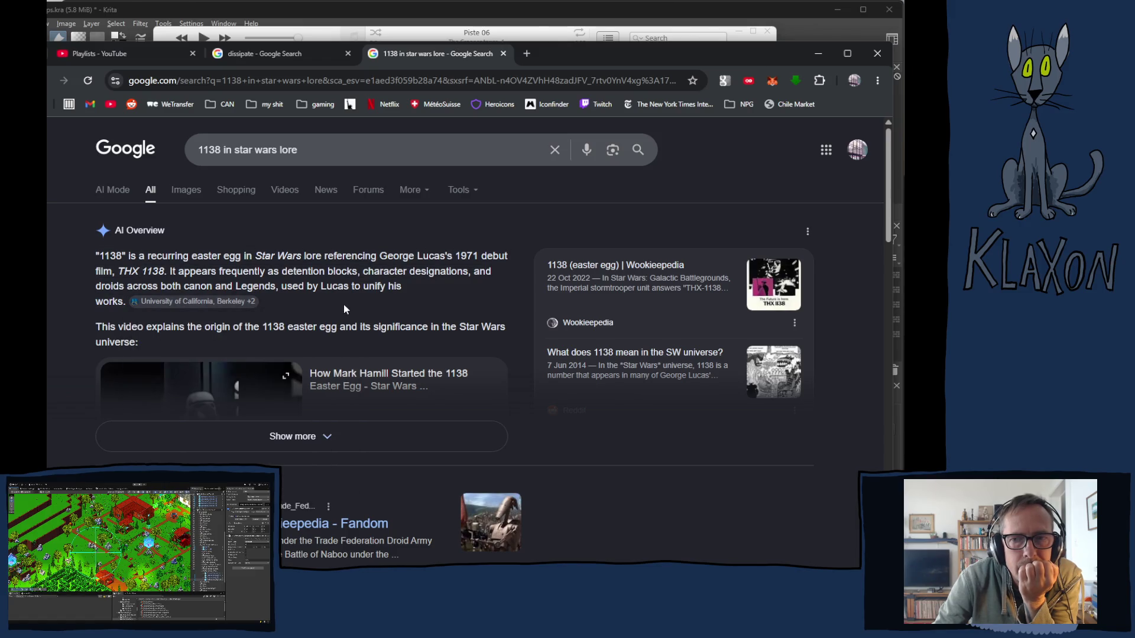
{"action": "scroll", "coordinate": [343, 307], "scroll_direction": "down", "scroll_amount": 2}
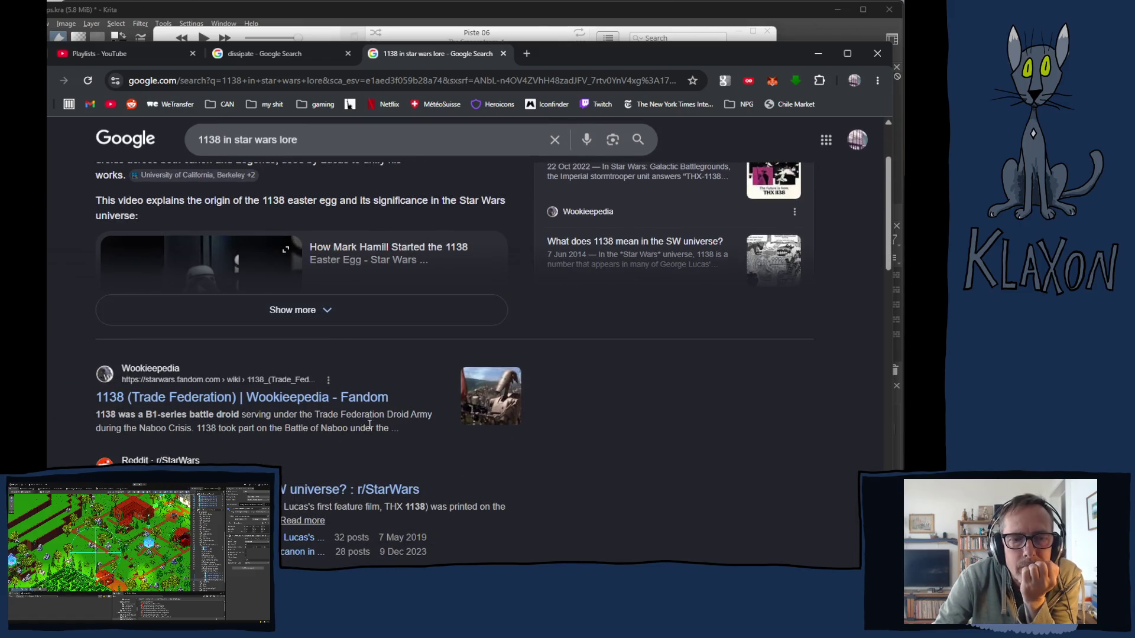
{"action": "scroll", "coordinate": [363, 425], "scroll_direction": "down", "scroll_amount": 1}
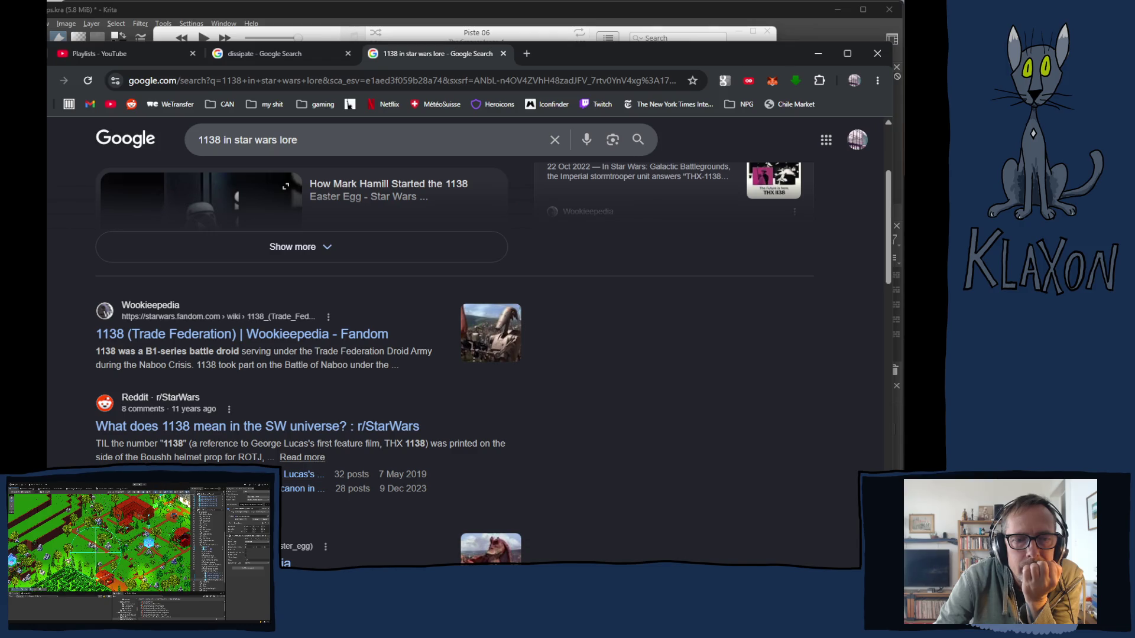
{"action": "scroll", "coordinate": [229, 282], "scroll_direction": "up", "scroll_amount": 3}
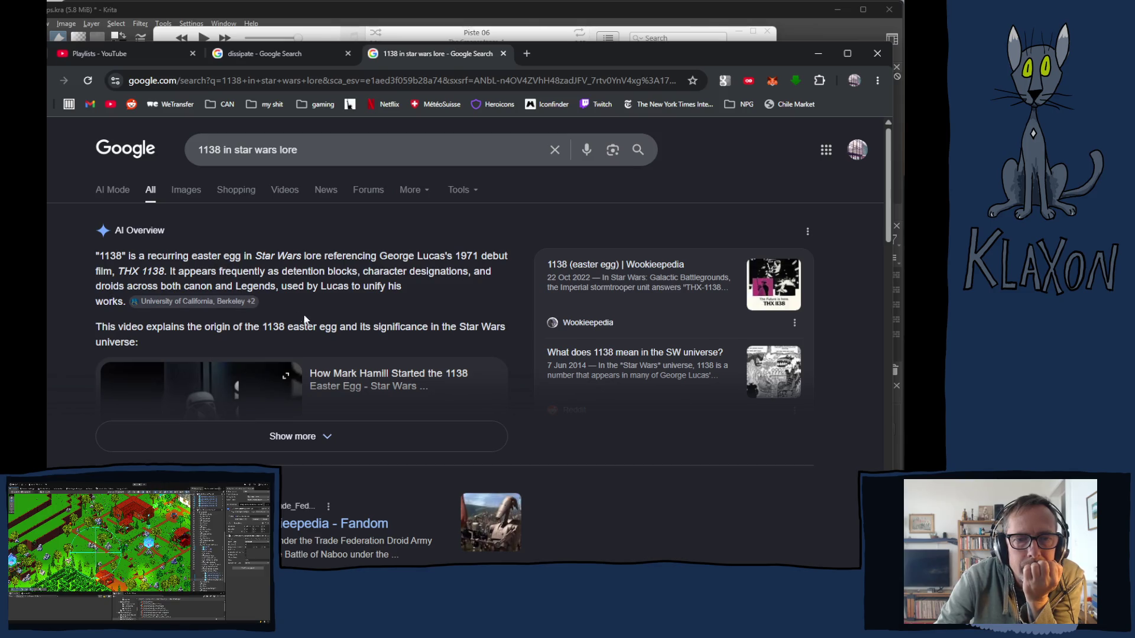
{"action": "left_click", "coordinate": [306, 438]}
{"action": "scroll", "coordinate": [319, 443], "scroll_direction": "down", "scroll_amount": 2}
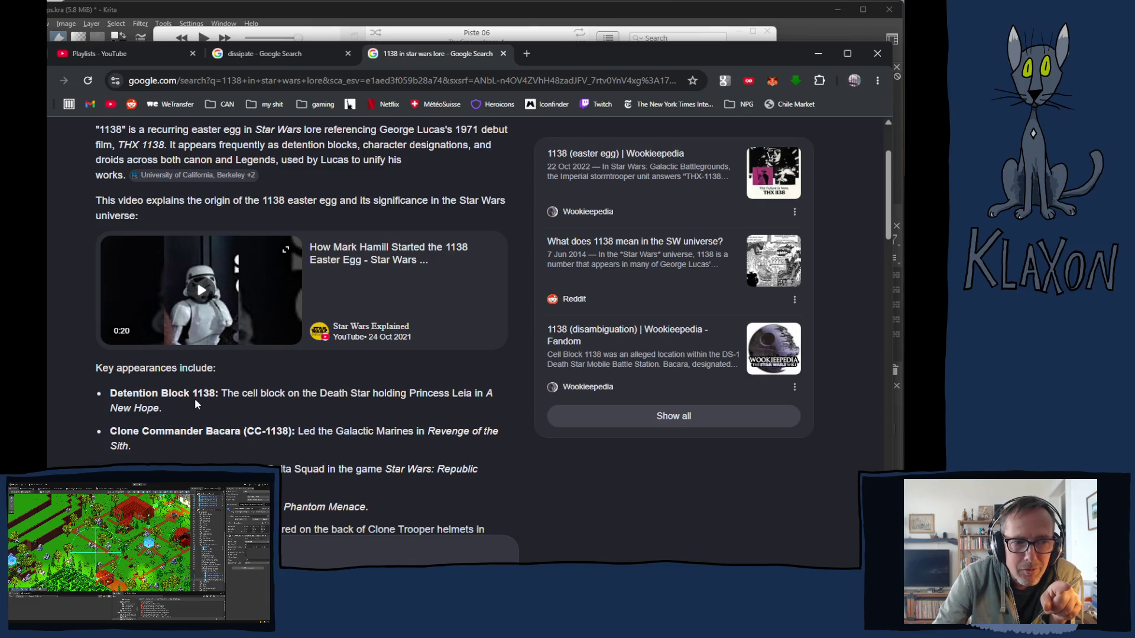
Step back and forward between results, then highlight 1138 in 'Detention Block 1138'
{"action": "key", "text": "alt+Left"}
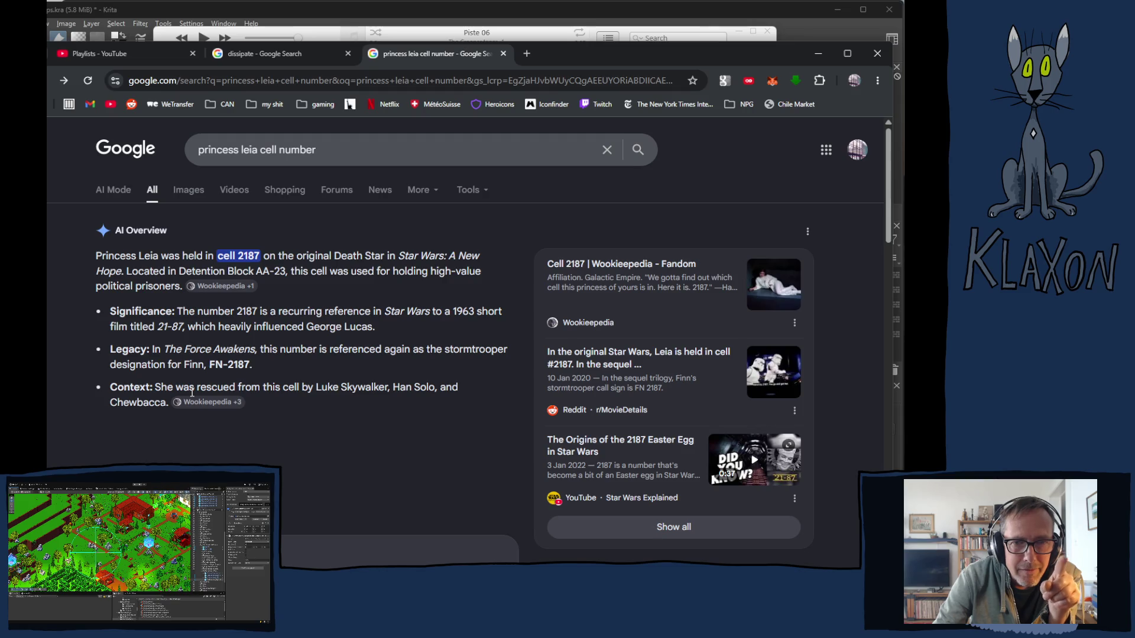
{"action": "key", "text": "alt+Right"}
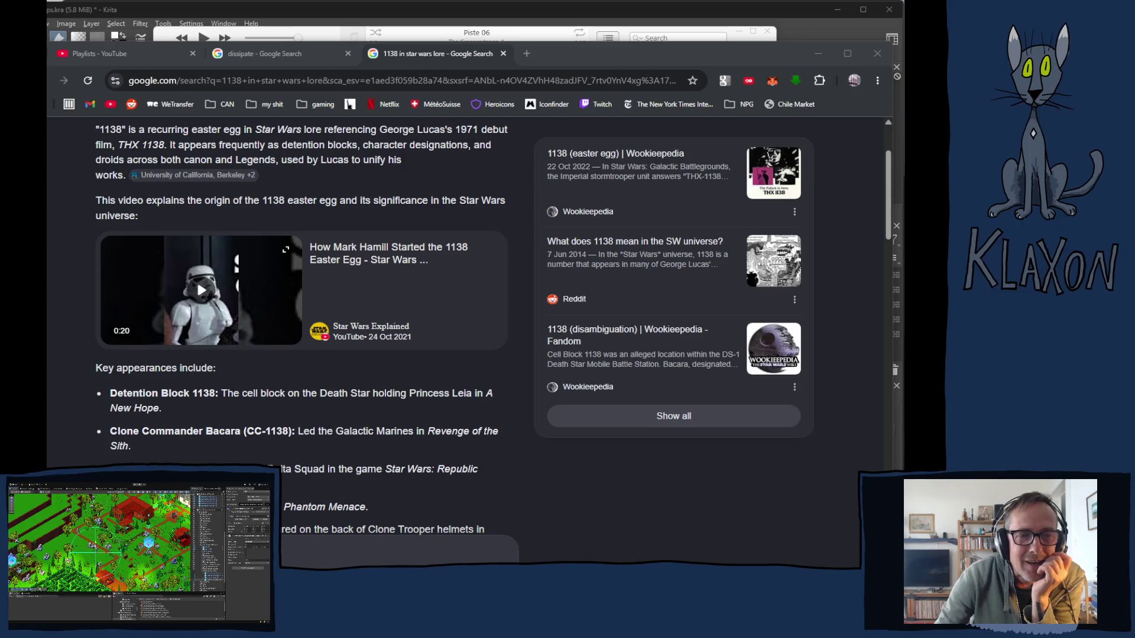
{"action": "left_click", "coordinate": [603, 532]}
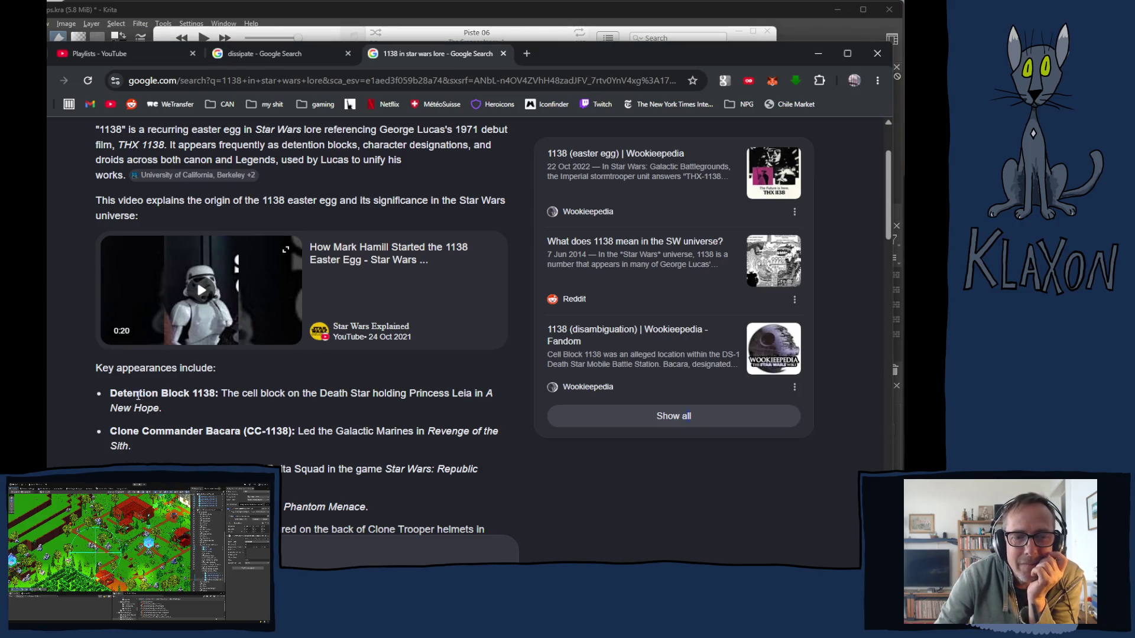
{"action": "left_click_drag", "start_coordinate": [192, 392], "coordinate": [220, 391]}
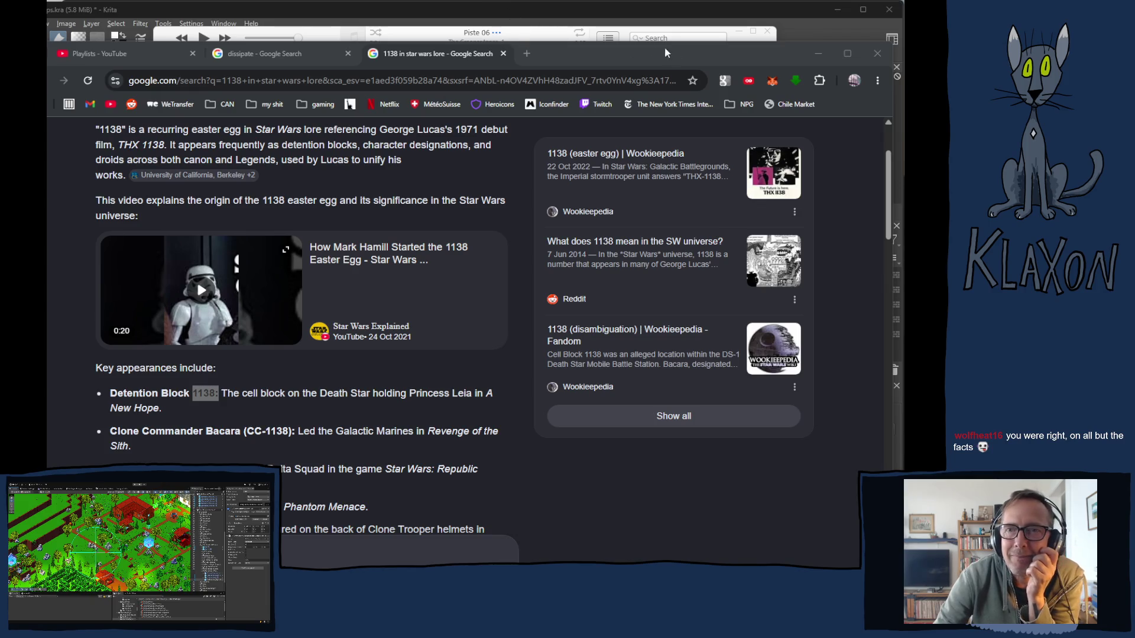
Close the 1138 lore tab and resume playing Piste 06 in iTunes
{"action": "left_click", "coordinate": [706, 59]}
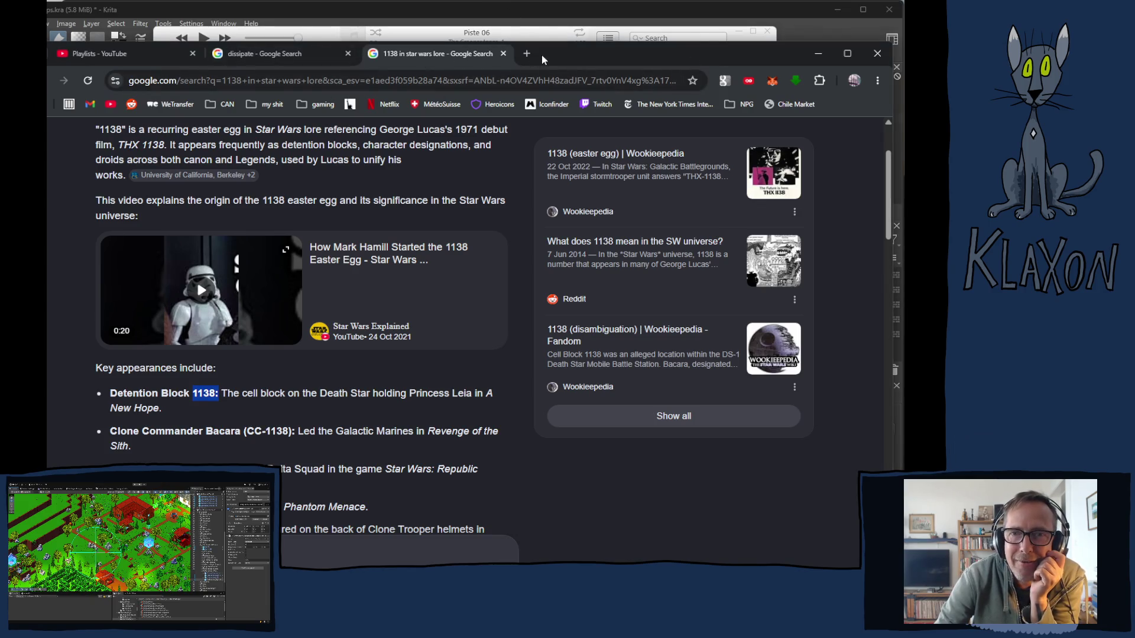
{"action": "left_click", "coordinate": [503, 53]}
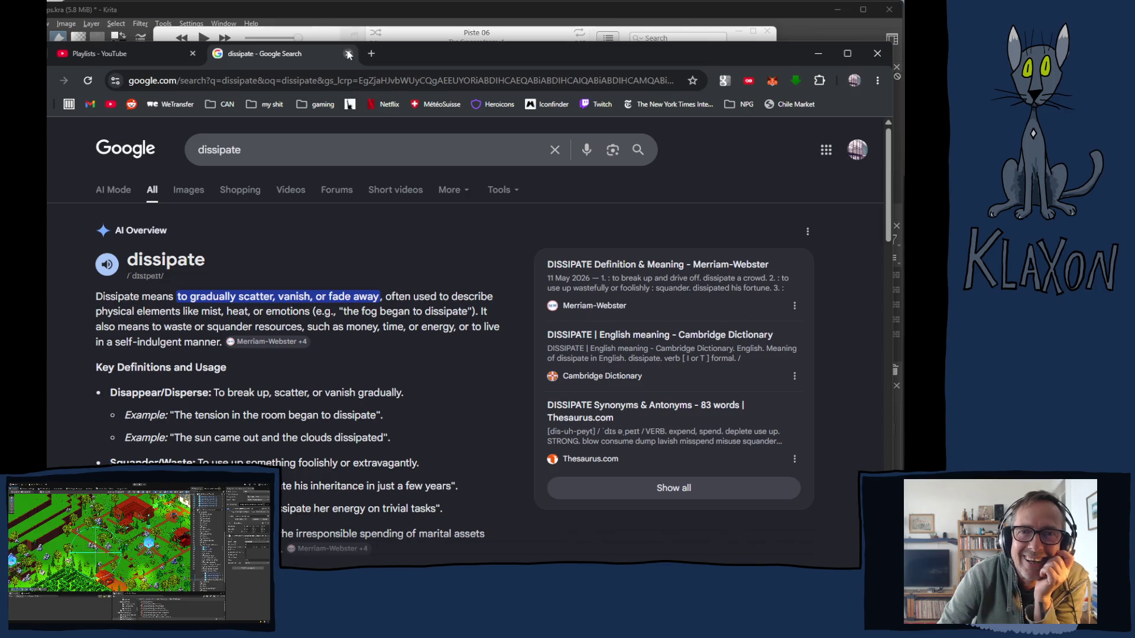
{"action": "left_click", "coordinate": [675, 30]}
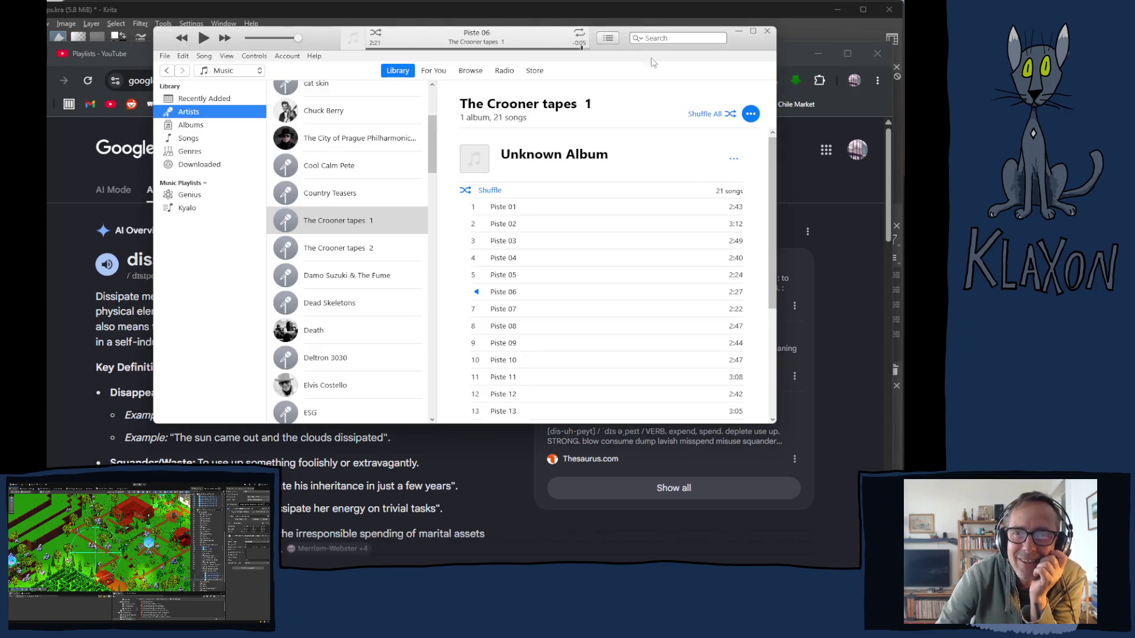
{"action": "left_click", "coordinate": [204, 38]}
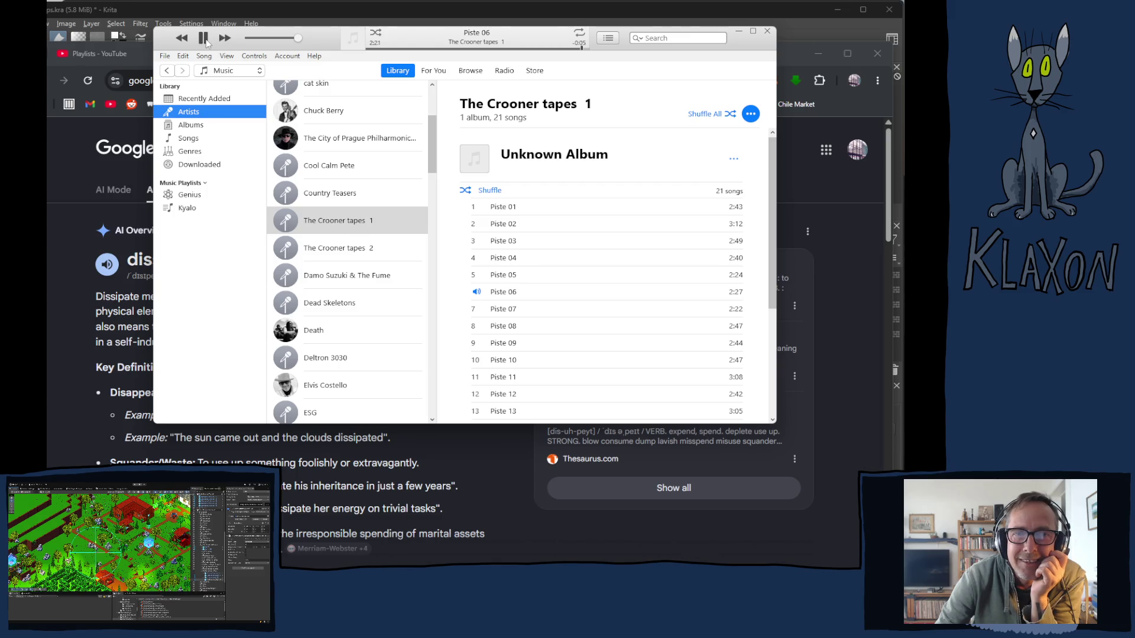
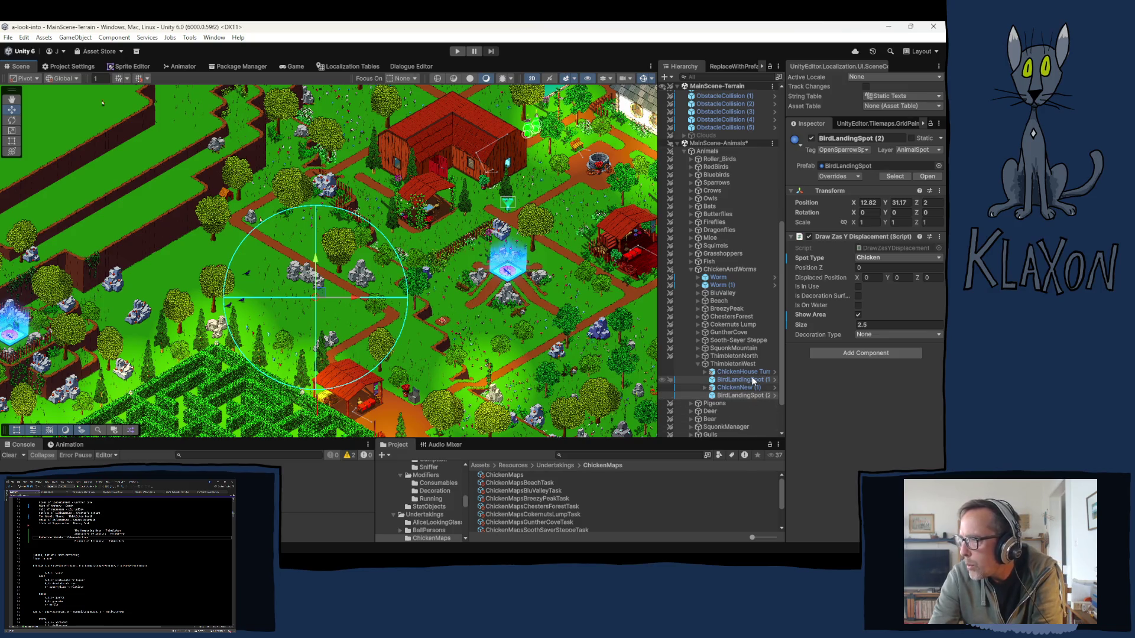
Find ChickenNew (1)'s dialogue assets and duplicate ThimbletonNorthActive and ThimbletonNorthInactive
{"action": "left_click", "coordinate": [733, 388]}
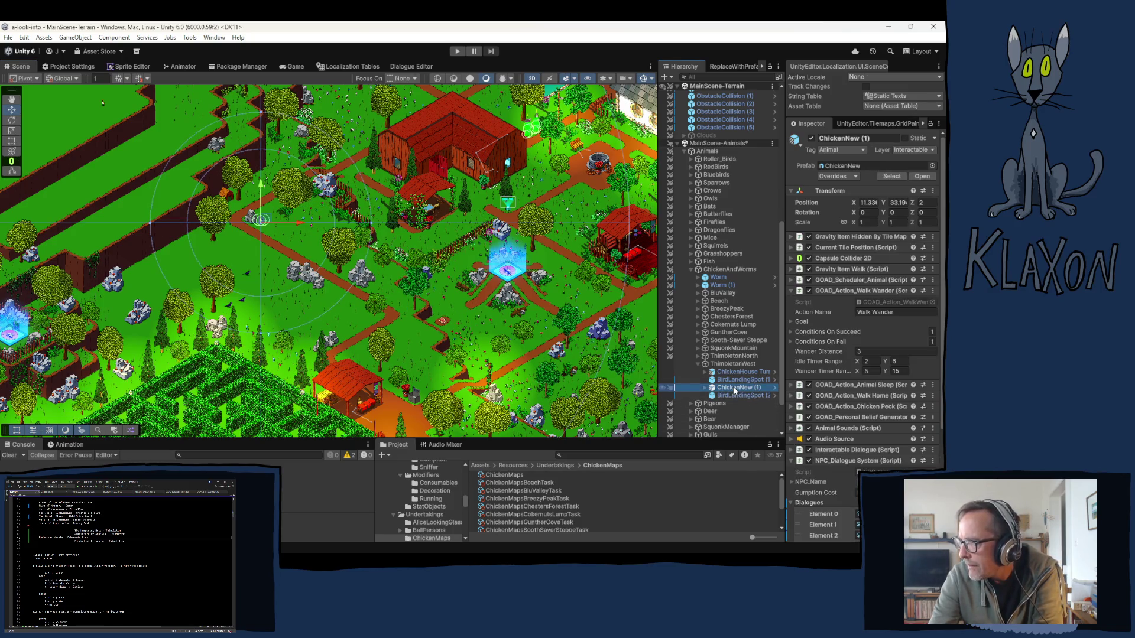
{"action": "scroll", "coordinate": [862, 336], "scroll_direction": "down", "scroll_amount": 1}
{"action": "left_click", "coordinate": [824, 499]}
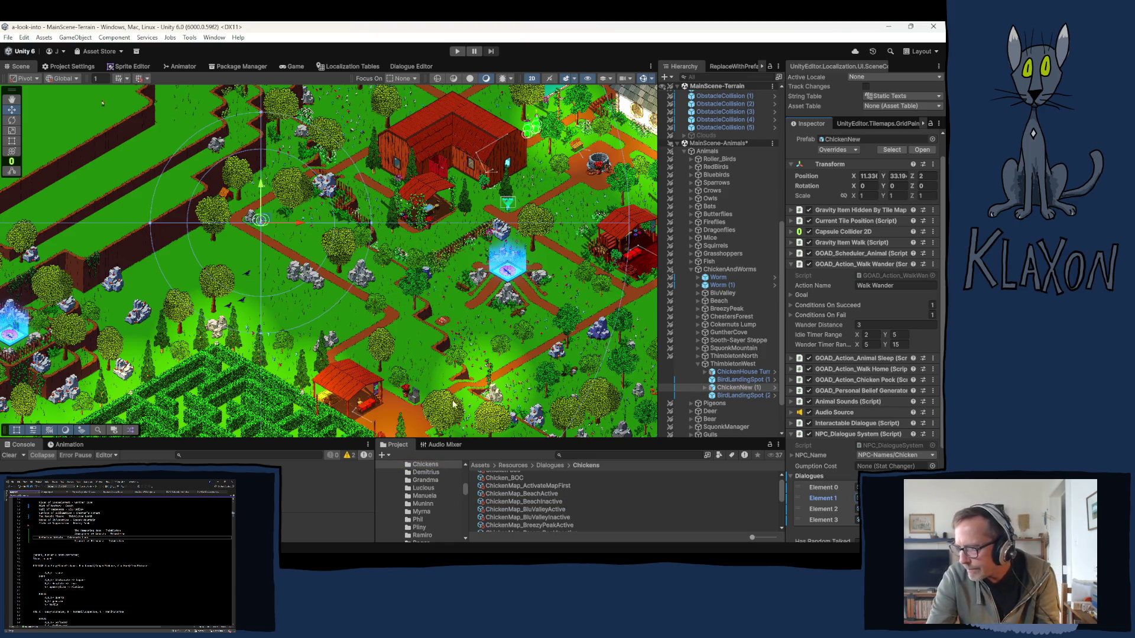
{"action": "scroll", "coordinate": [539, 509], "scroll_direction": "down", "scroll_amount": 3}
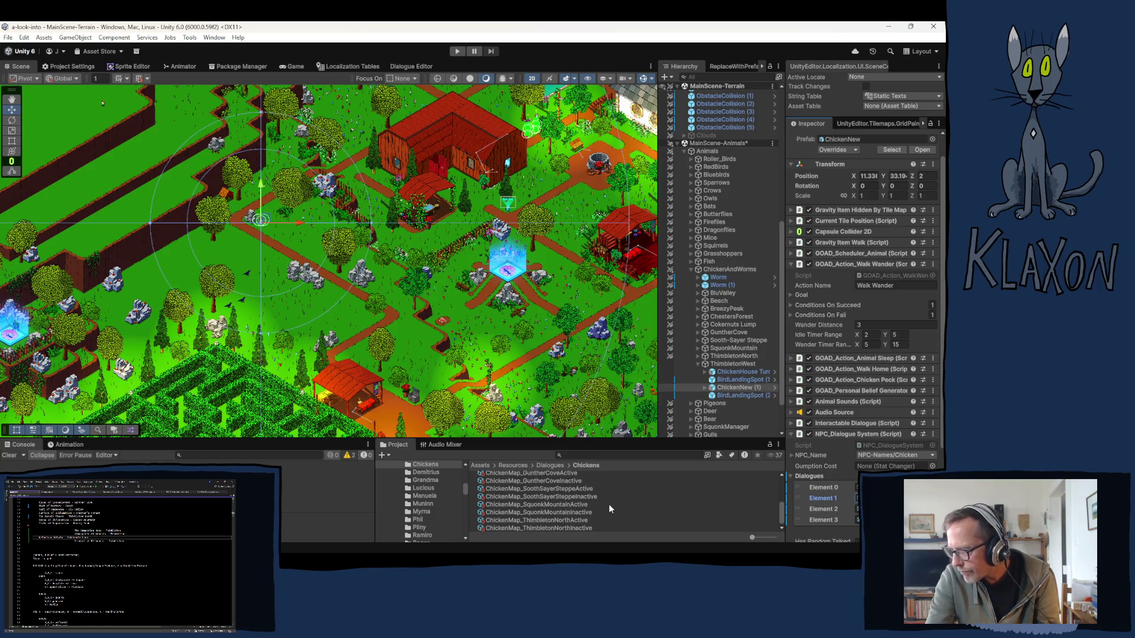
{"action": "left_click", "coordinate": [549, 518]}
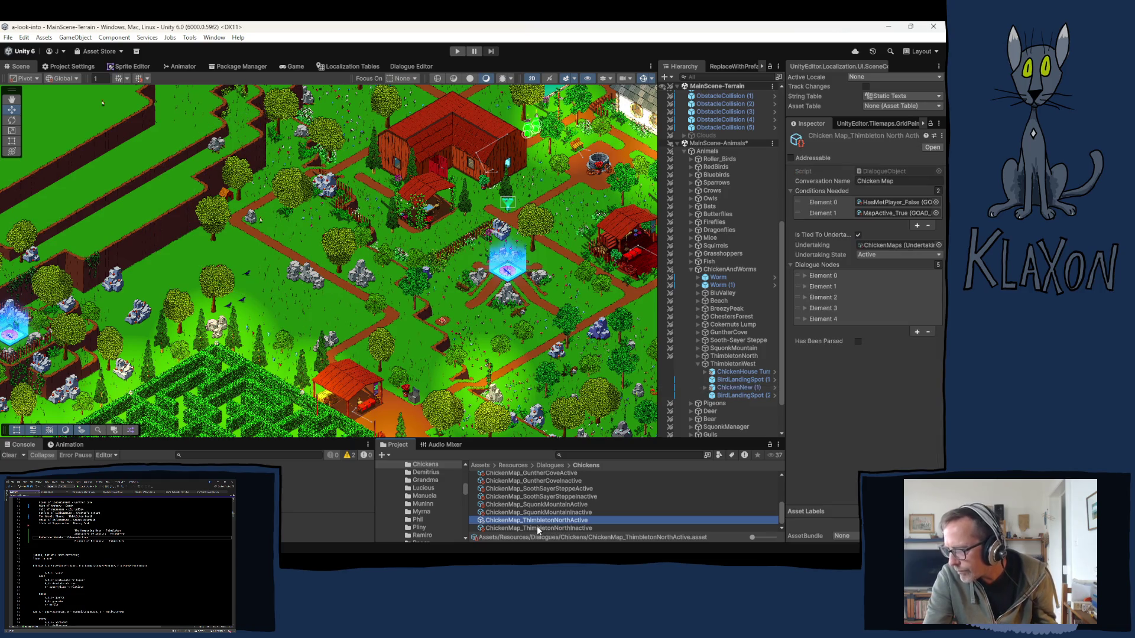
{"action": "left_click", "coordinate": [534, 527], "text": "shift"}
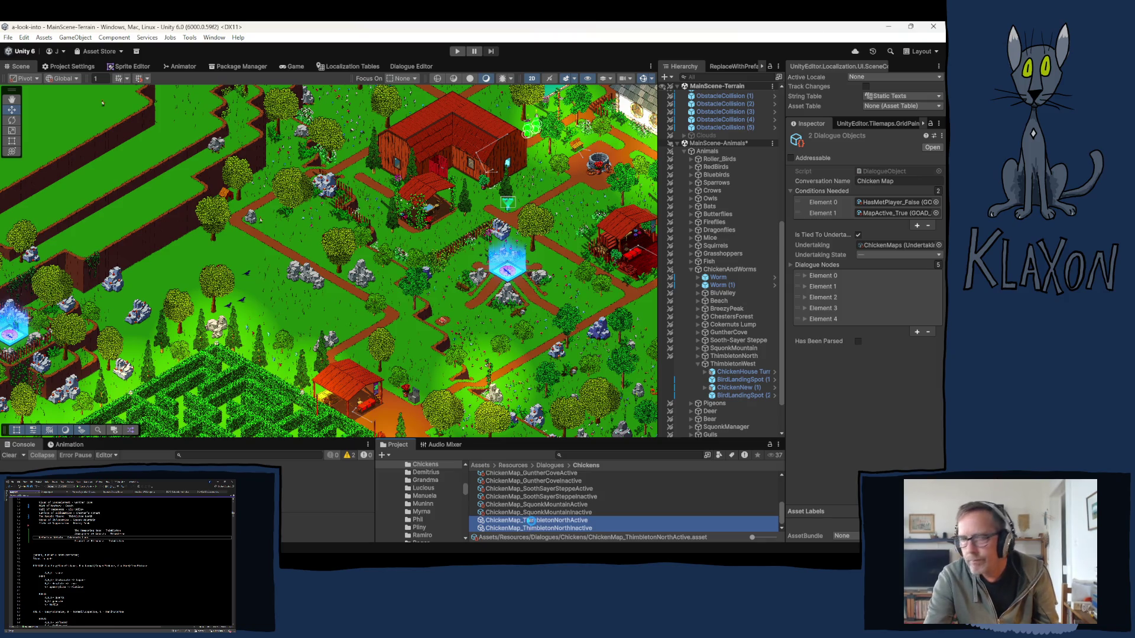
{"action": "mouse_move", "coordinate": [508, 543]}
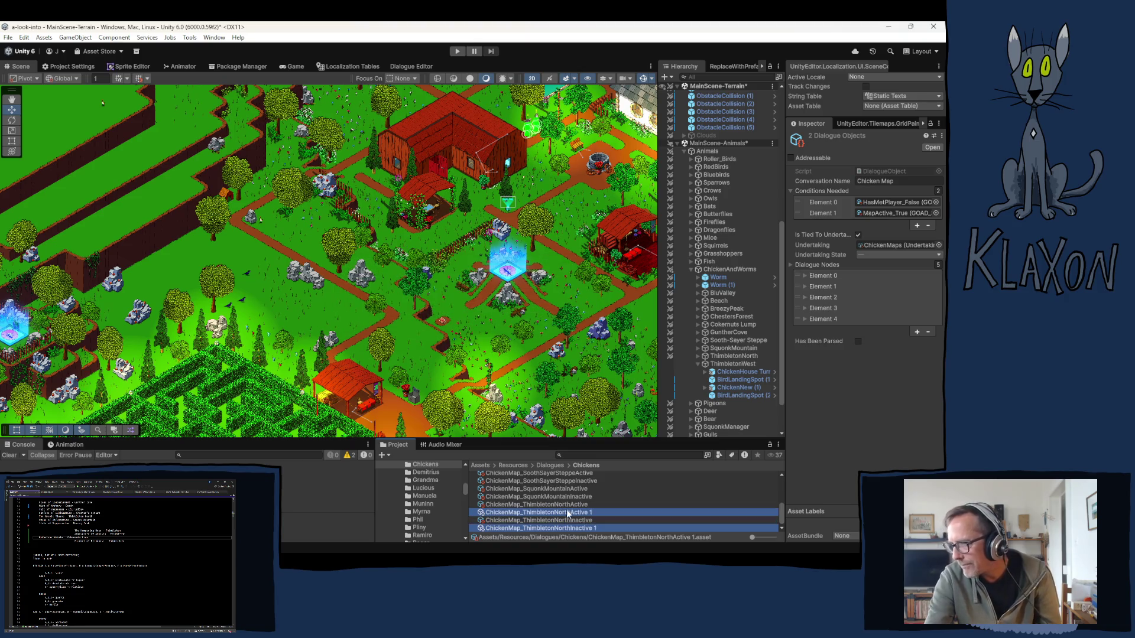
Rename the ThimbletonNorthActive 1 copy to ChickenMap_ThimbletonWestActive
{"action": "left_click", "coordinate": [572, 514]}
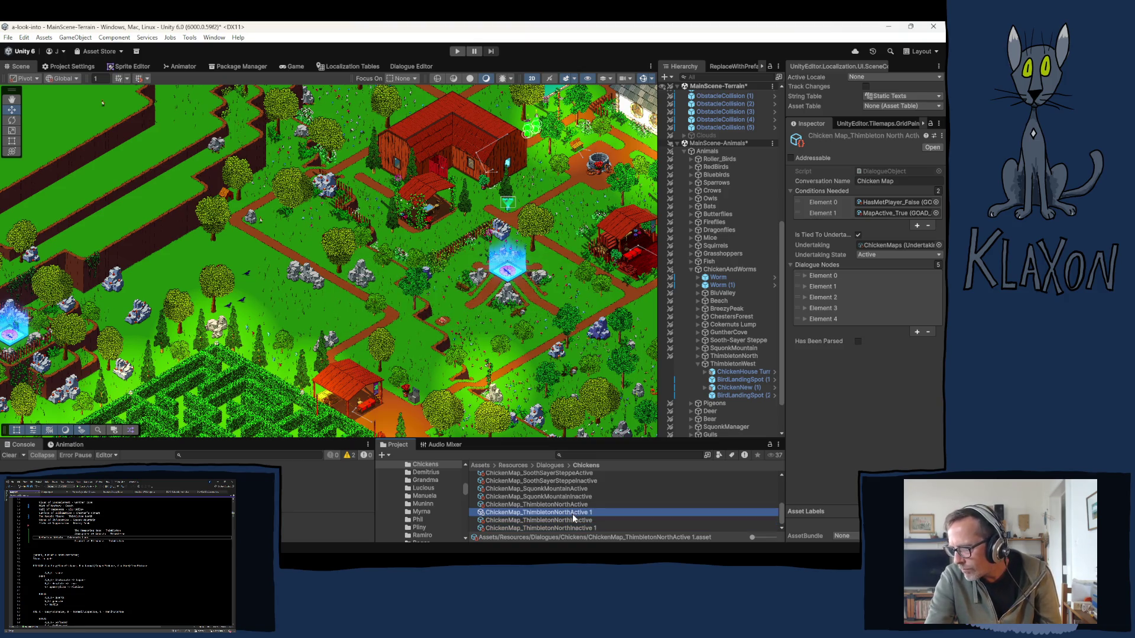
{"action": "left_click", "coordinate": [572, 513]}
{"action": "left_click_drag", "start_coordinate": [572, 513], "coordinate": [558, 514]}
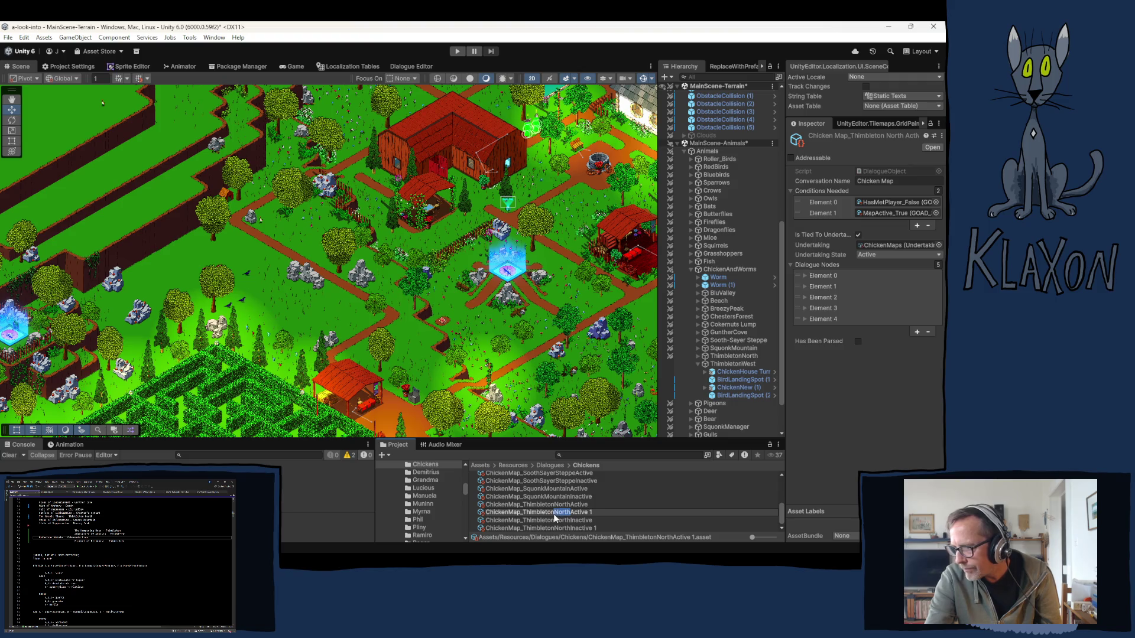
{"action": "type", "text": "aaaaaaaaaaaaaaaaaaa"}
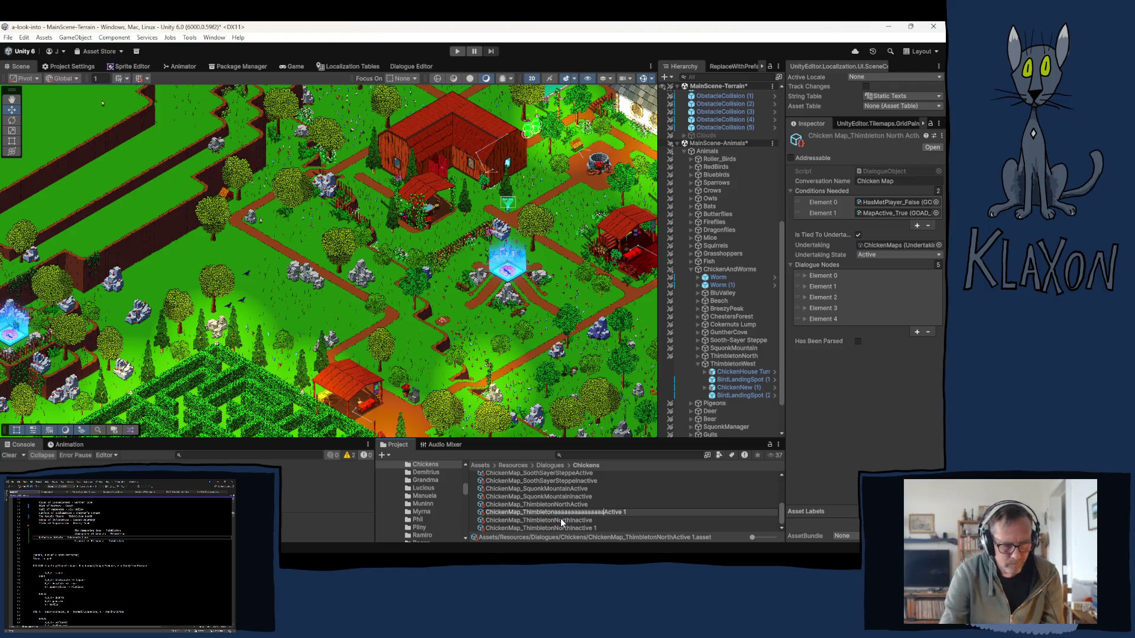
{"action": "key", "text": "BackSpace"}
{"action": "key", "text": "BackSpace"}
{"action": "key", "text": "BackSpace"}
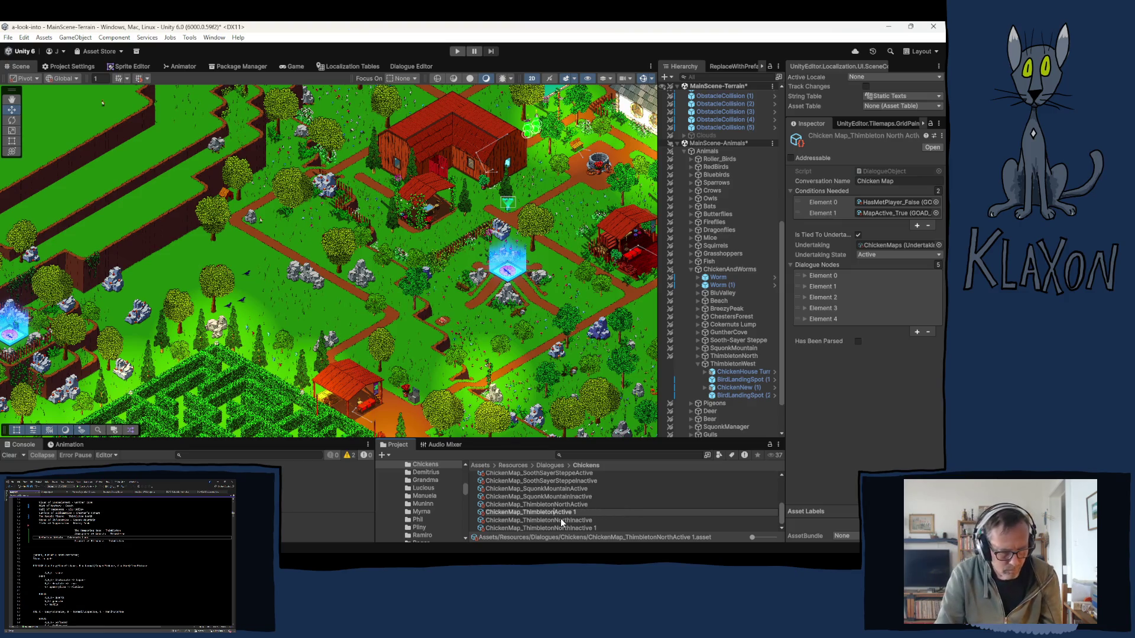
{"action": "type", "text": "West"}
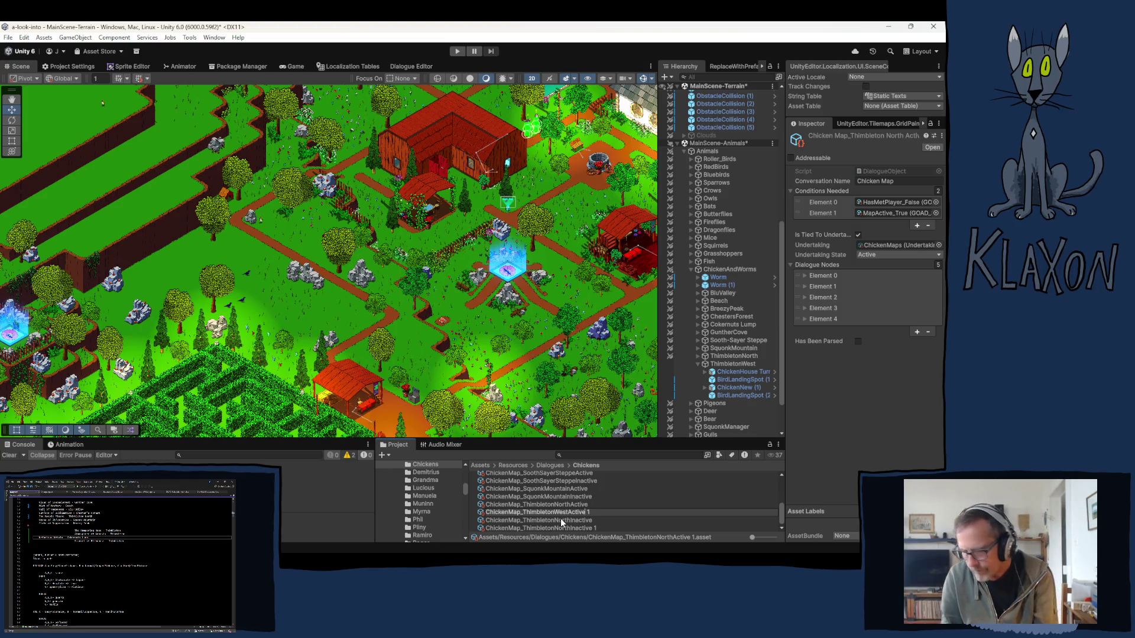
{"action": "key", "text": "BackSpace"}
{"action": "key", "text": "BackSpace"}
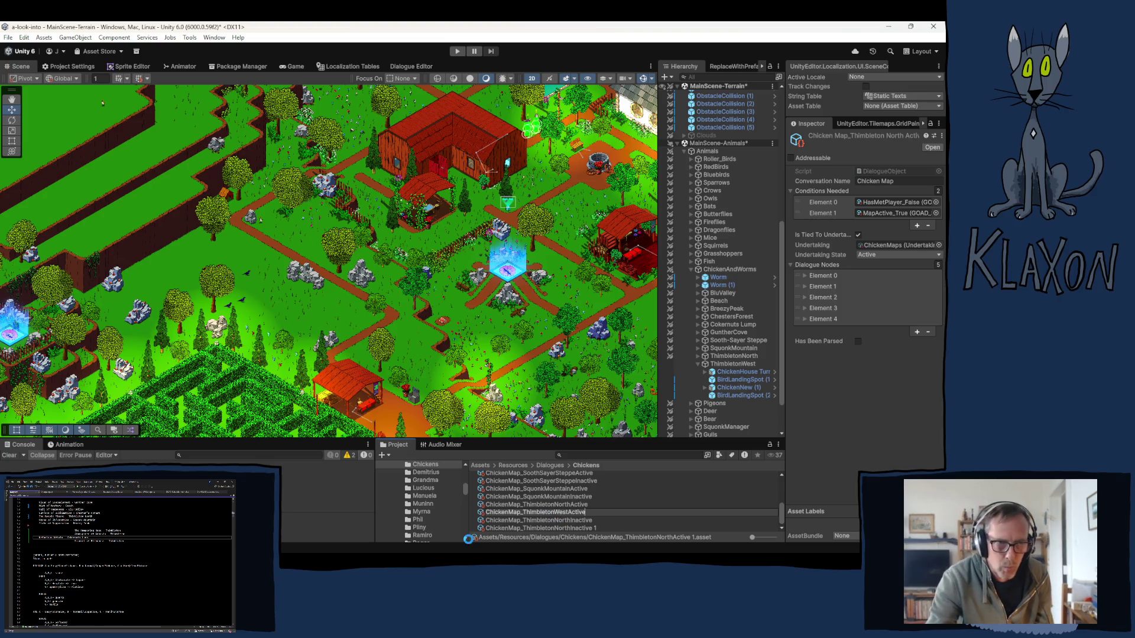
{"action": "key", "text": "Return"}
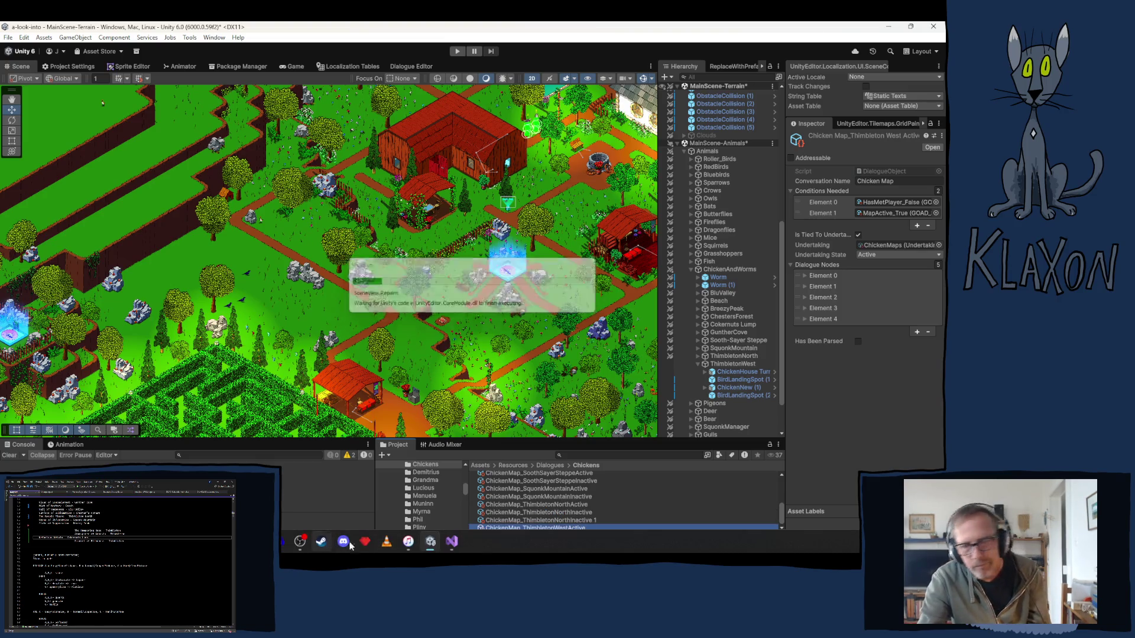
Rename the ThimbletonNorthInactive 1 copy to ChickenMap_ThimbletonWestInactive and check the West Active asset
{"action": "left_click", "coordinate": [576, 522]}
{"action": "left_click", "coordinate": [579, 521]}
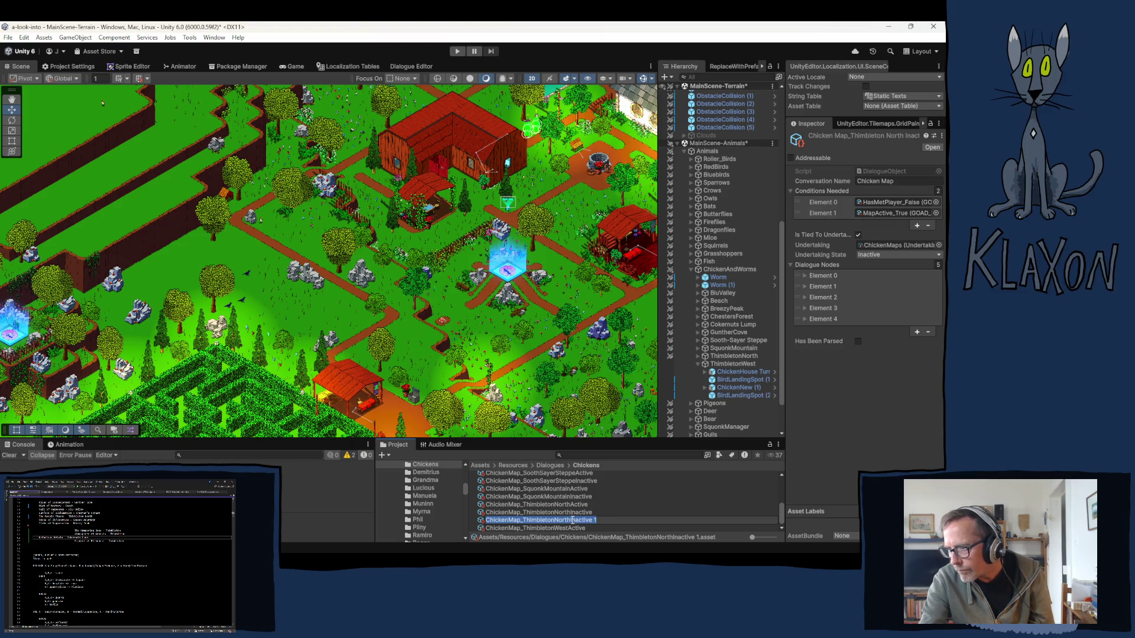
{"action": "key", "text": "Escape"}
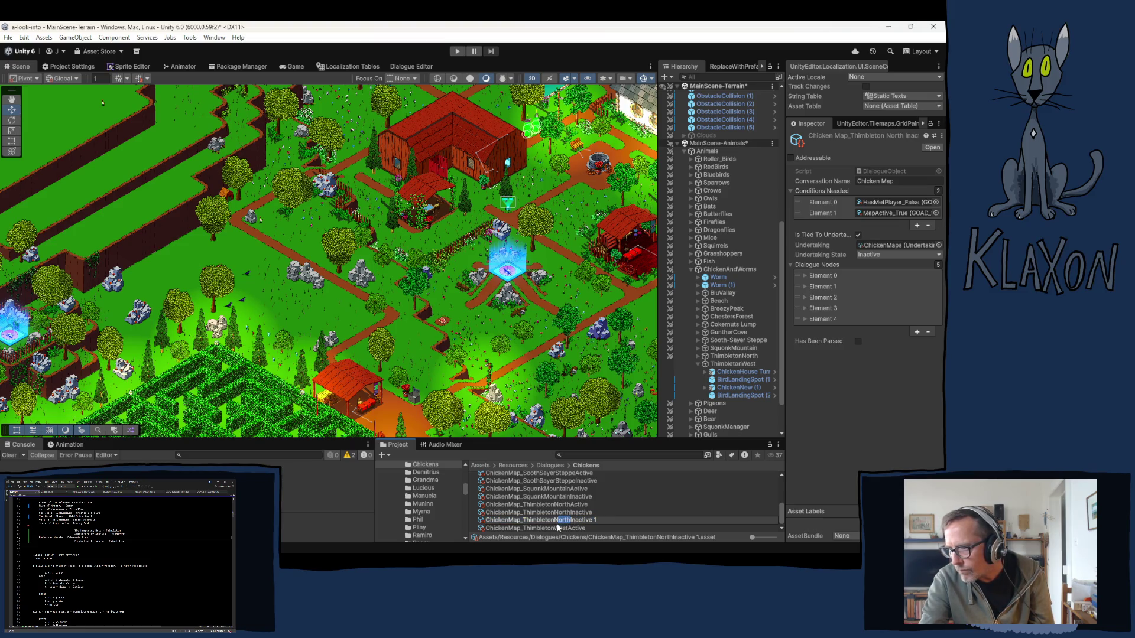
{"action": "type", "text": "Wes"}
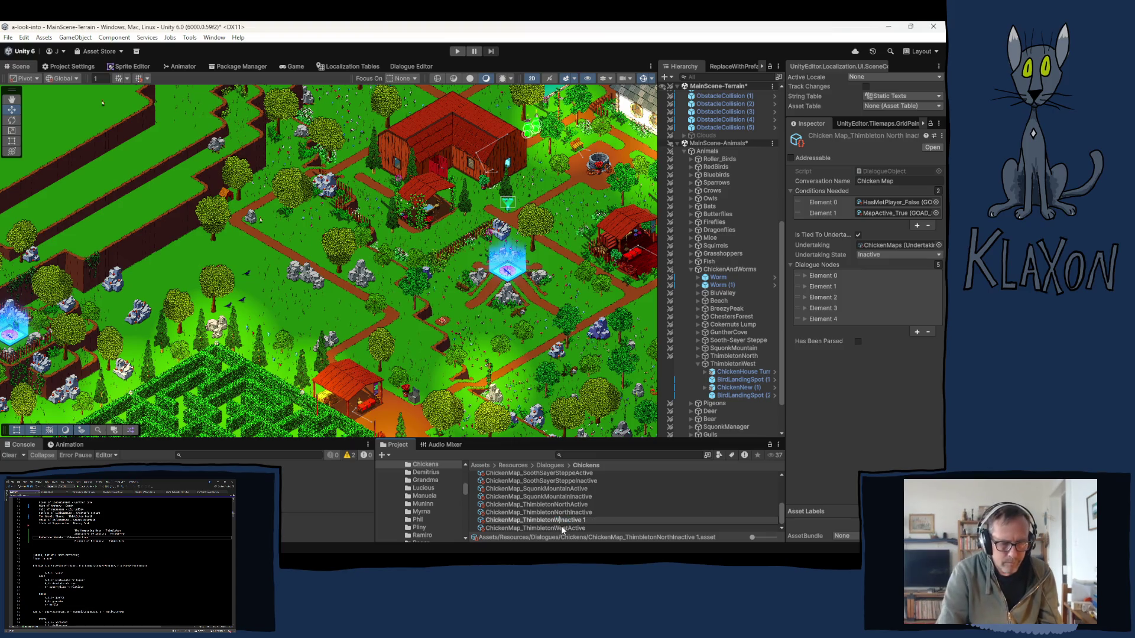
{"action": "key", "text": "End"}
{"action": "key", "text": "BackSpace"}
{"action": "key", "text": "BackSpace"}
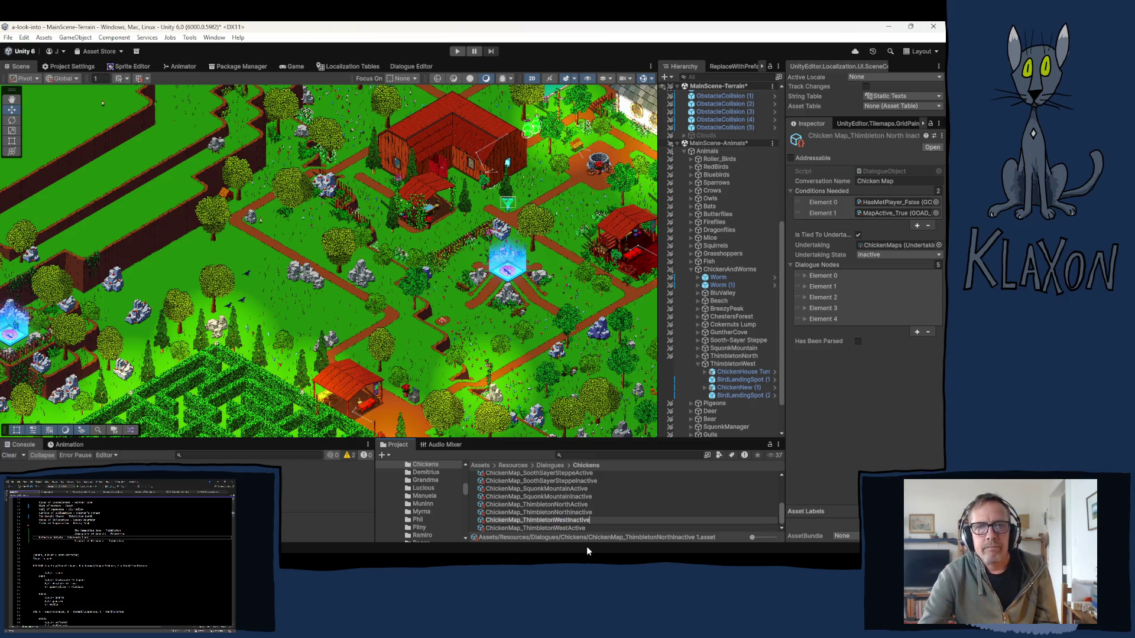
{"action": "key", "text": "Return"}
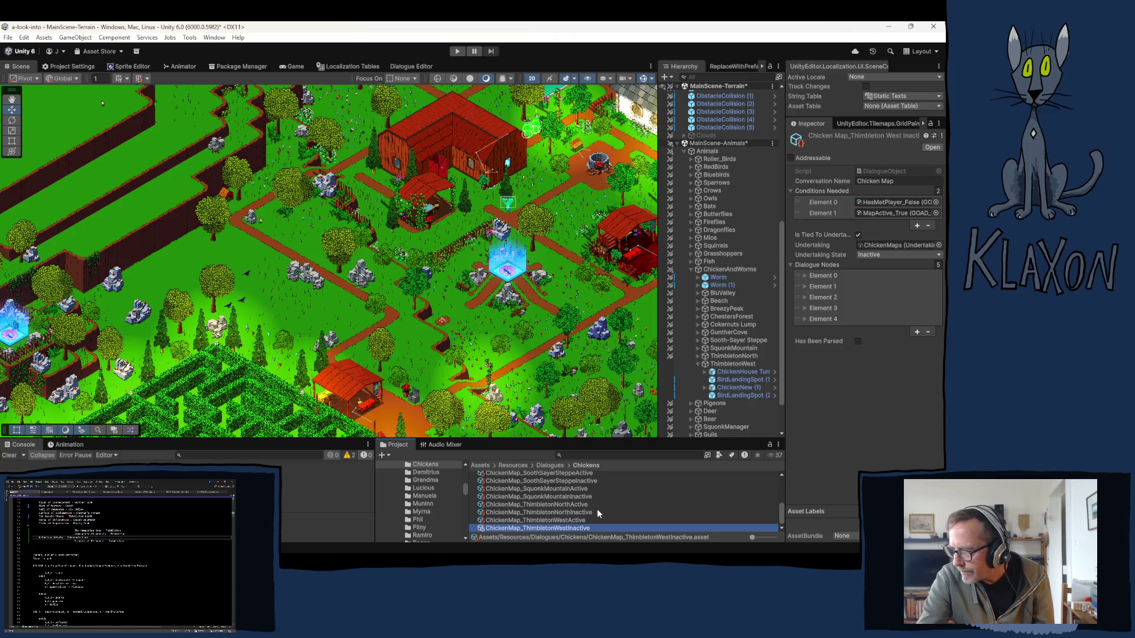
{"action": "left_click", "coordinate": [565, 521]}
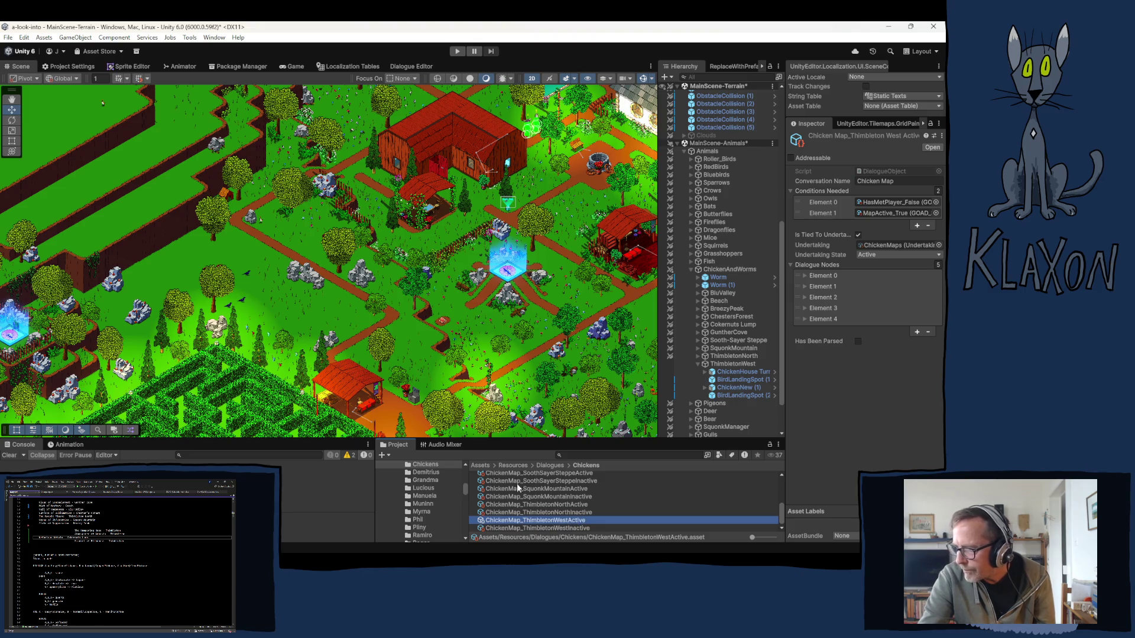
Open the chicken dialogue localization table and rename key A to Chicken Thimbleton North A
{"action": "left_click", "coordinate": [349, 66]}
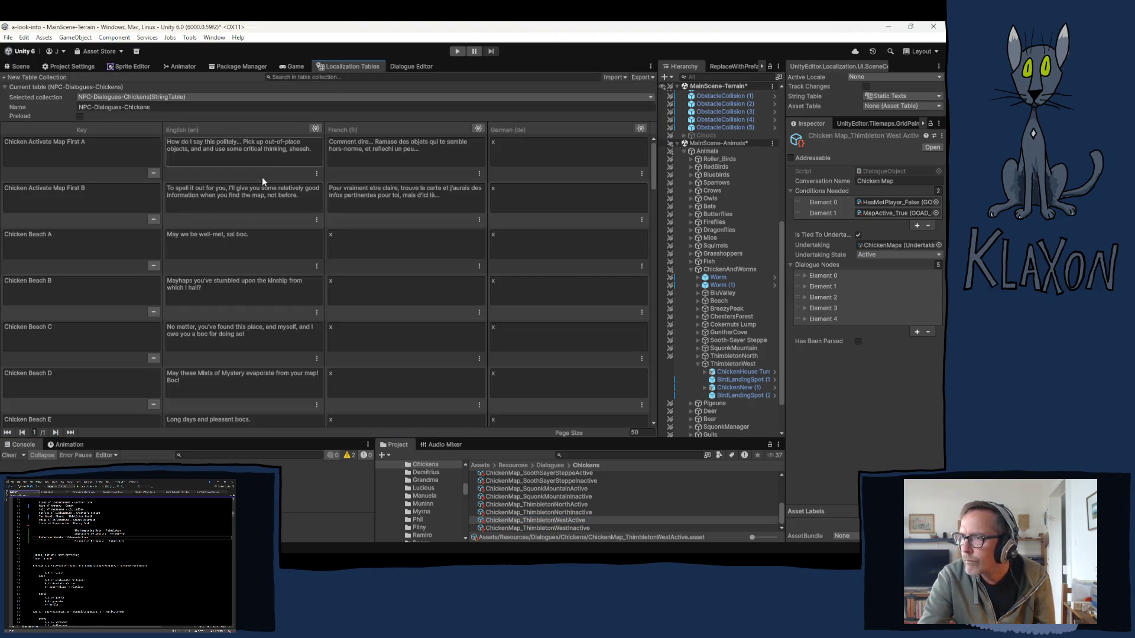
{"action": "scroll", "coordinate": [107, 278], "scroll_direction": "down", "scroll_amount": 10}
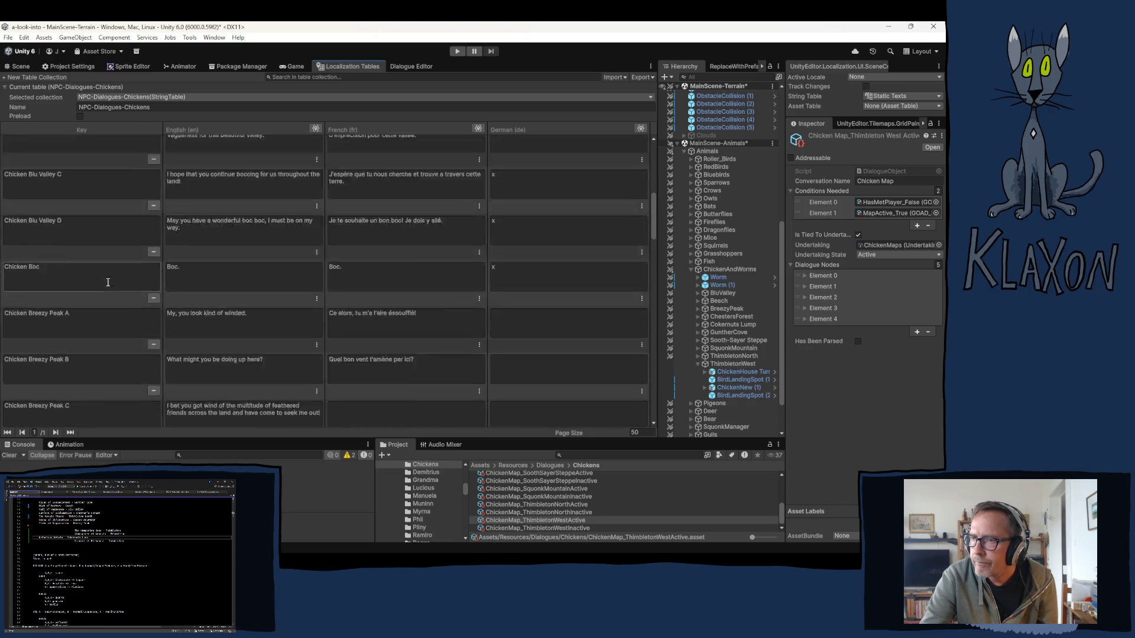
{"action": "scroll", "coordinate": [103, 272], "scroll_direction": "down", "scroll_amount": 10}
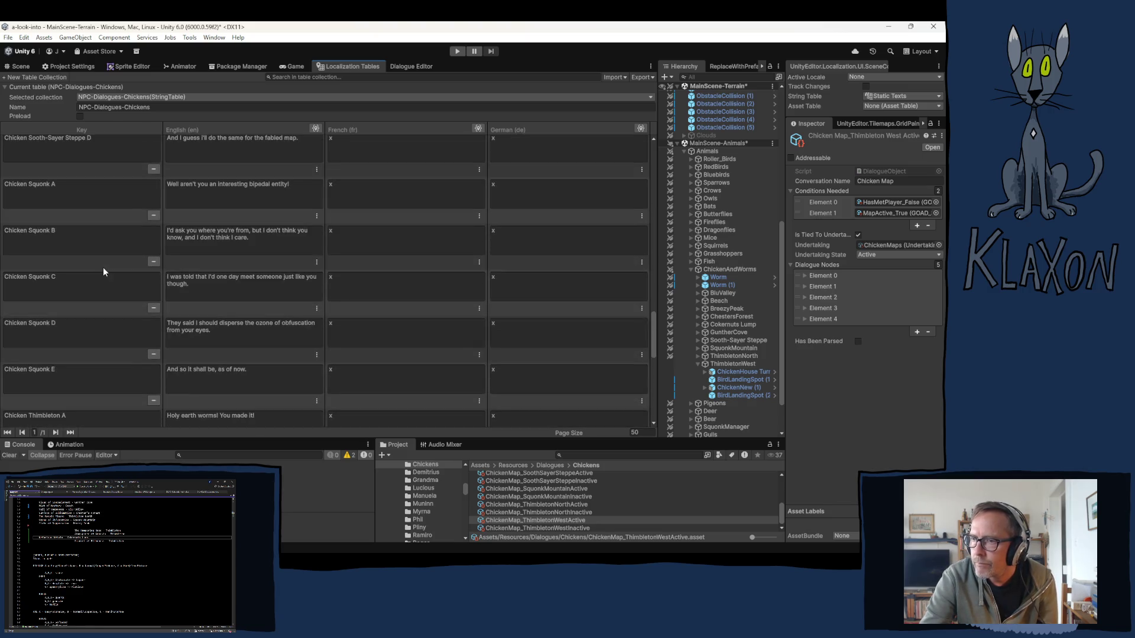
{"action": "scroll", "coordinate": [102, 265], "scroll_direction": "down", "scroll_amount": 2}
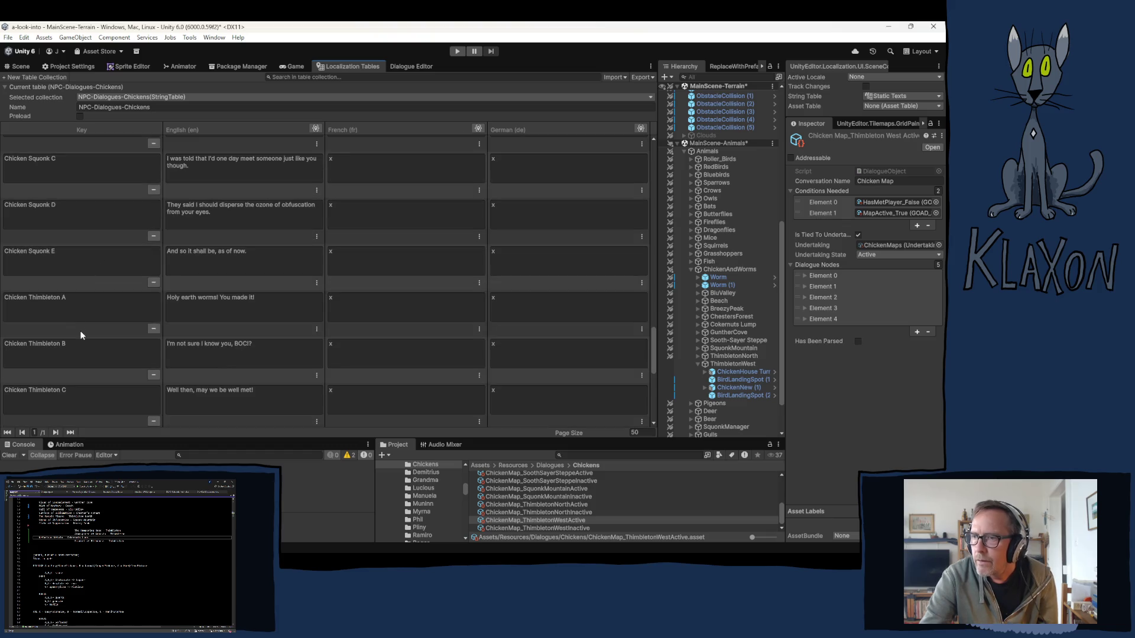
{"action": "scroll", "coordinate": [62, 310], "scroll_direction": "down", "scroll_amount": 2}
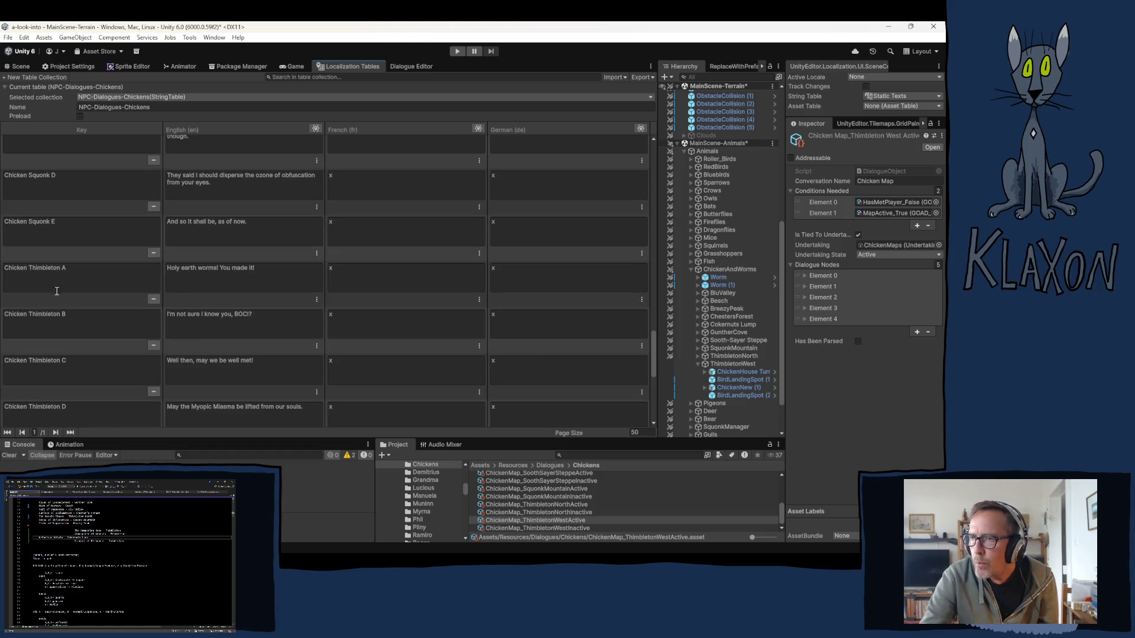
{"action": "left_click", "coordinate": [48, 267]}
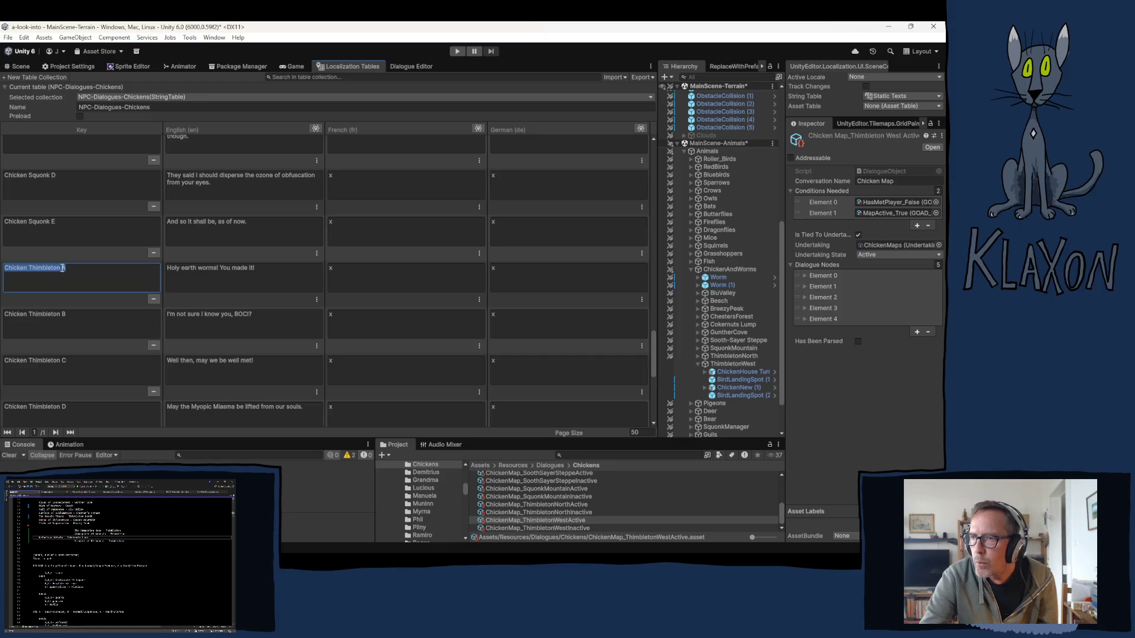
{"action": "left_click", "coordinate": [61, 267]}
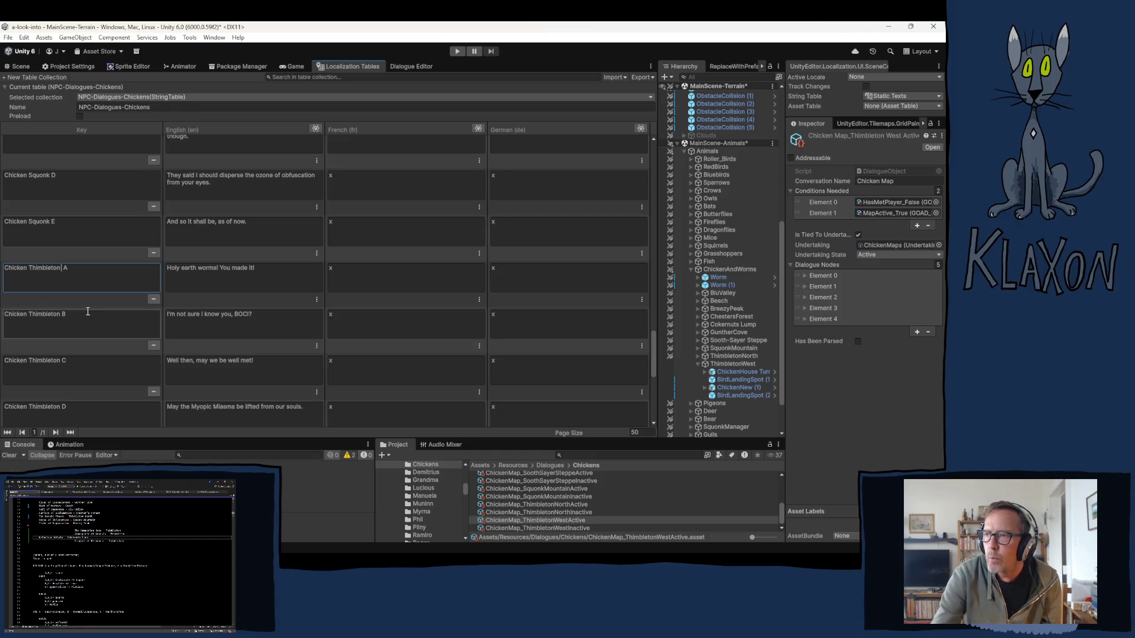
{"action": "type", "text": "N "}
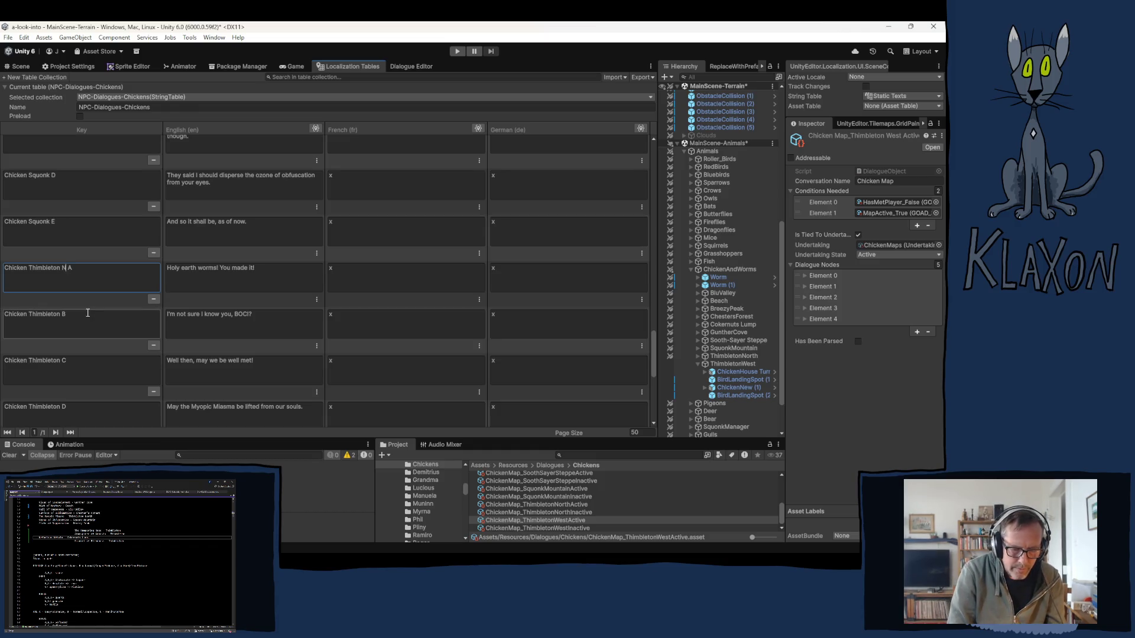
{"action": "type", "text": "orth"}
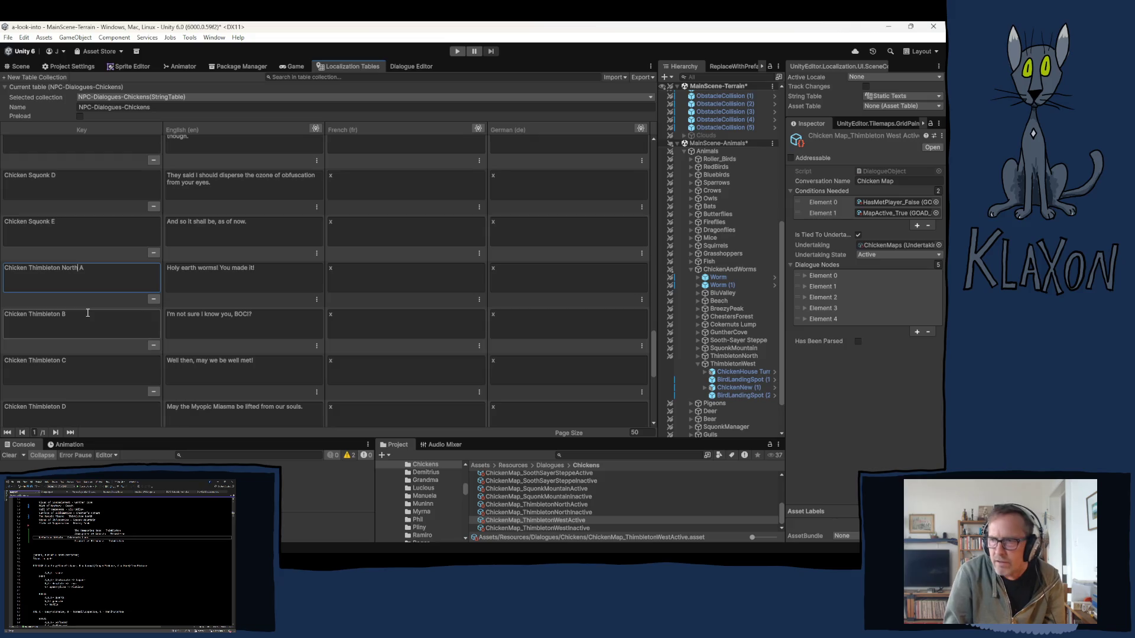
Paste the 'Chicken Thimbleton North' prefix over keys B, C, D and E
{"action": "left_click", "coordinate": [79, 267]}
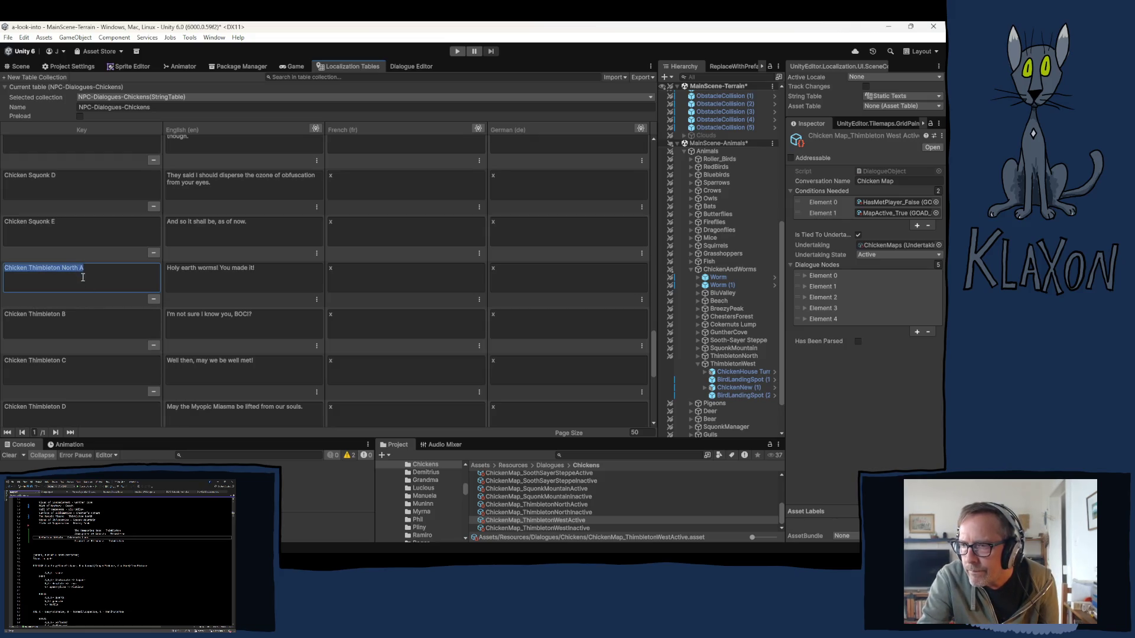
{"action": "left_click_drag", "start_coordinate": [79, 267], "coordinate": [3, 272]}
{"action": "key", "text": "ctrl+c"}
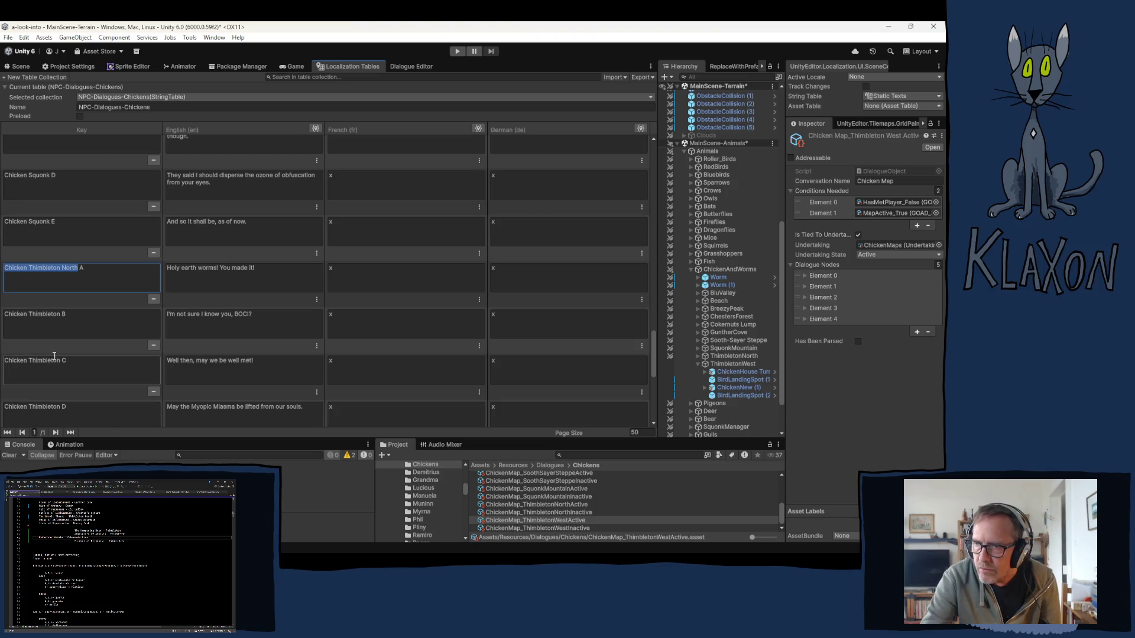
{"action": "left_click_drag", "start_coordinate": [60, 315], "coordinate": [3, 317]}
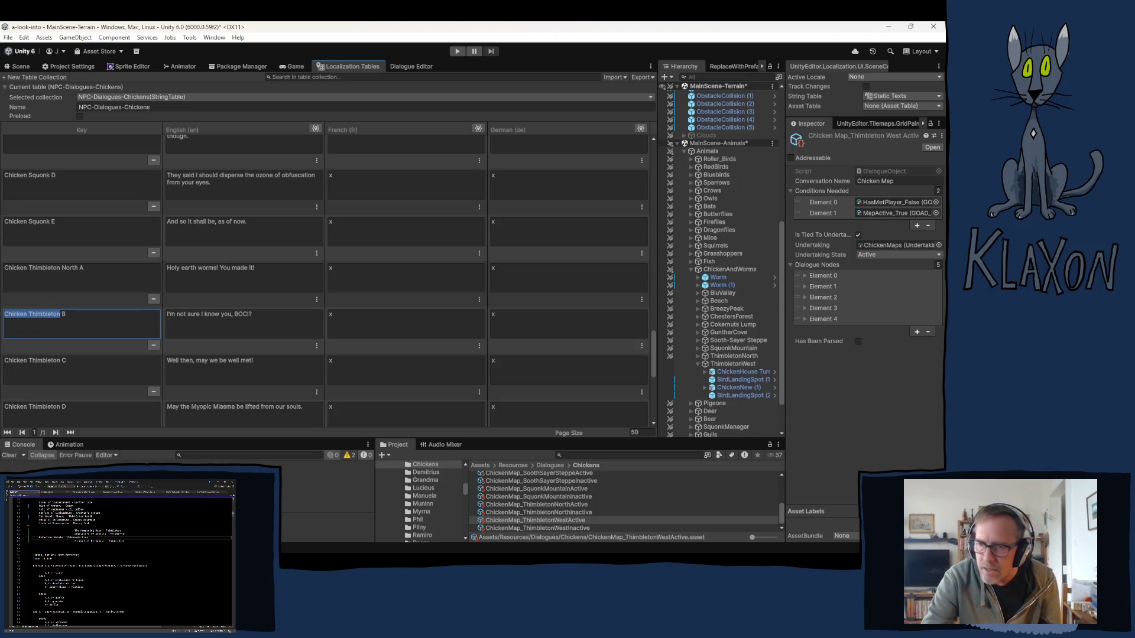
{"action": "key", "text": "ctrl+v"}
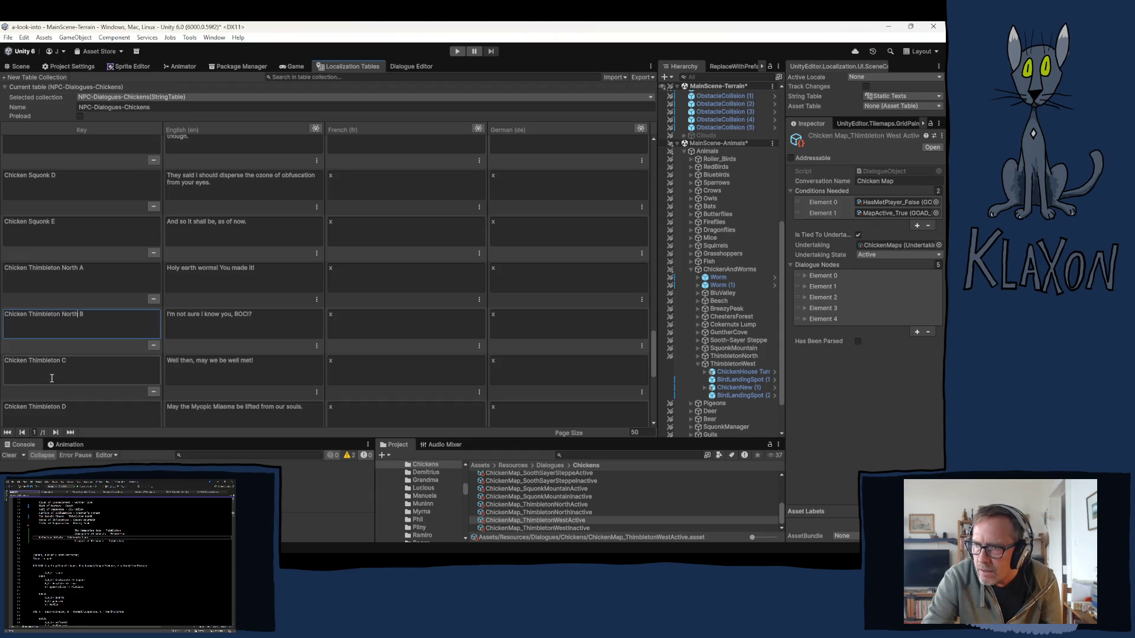
{"action": "left_click_drag", "start_coordinate": [60, 361], "coordinate": [4, 361]}
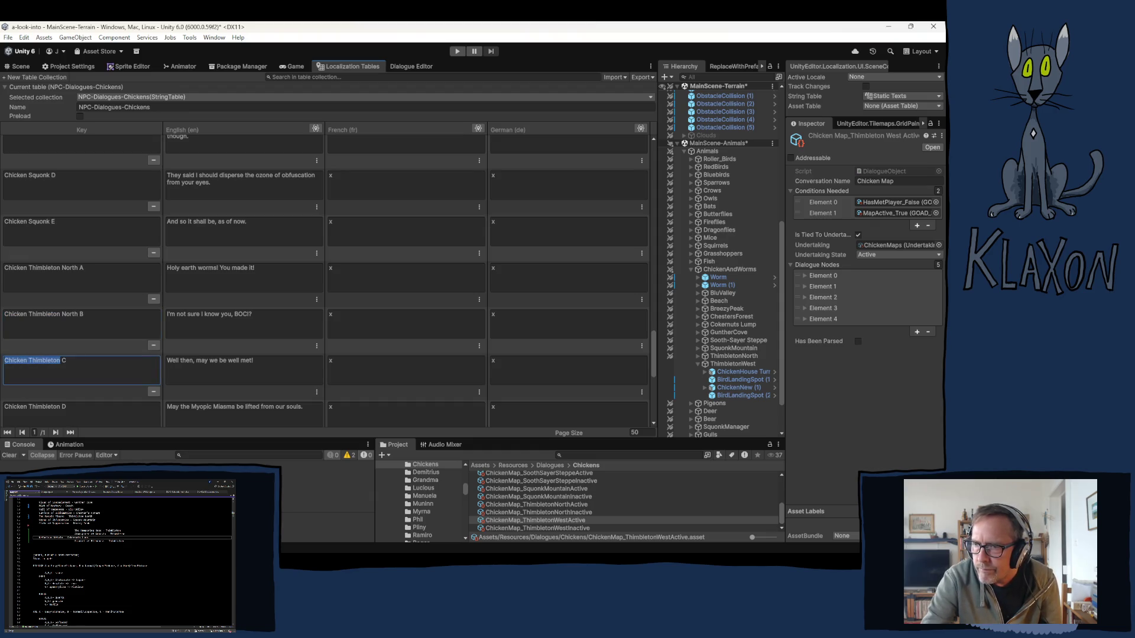
{"action": "key", "text": "ctrl+v"}
{"action": "left_click_drag", "start_coordinate": [60, 407], "coordinate": [4, 408]}
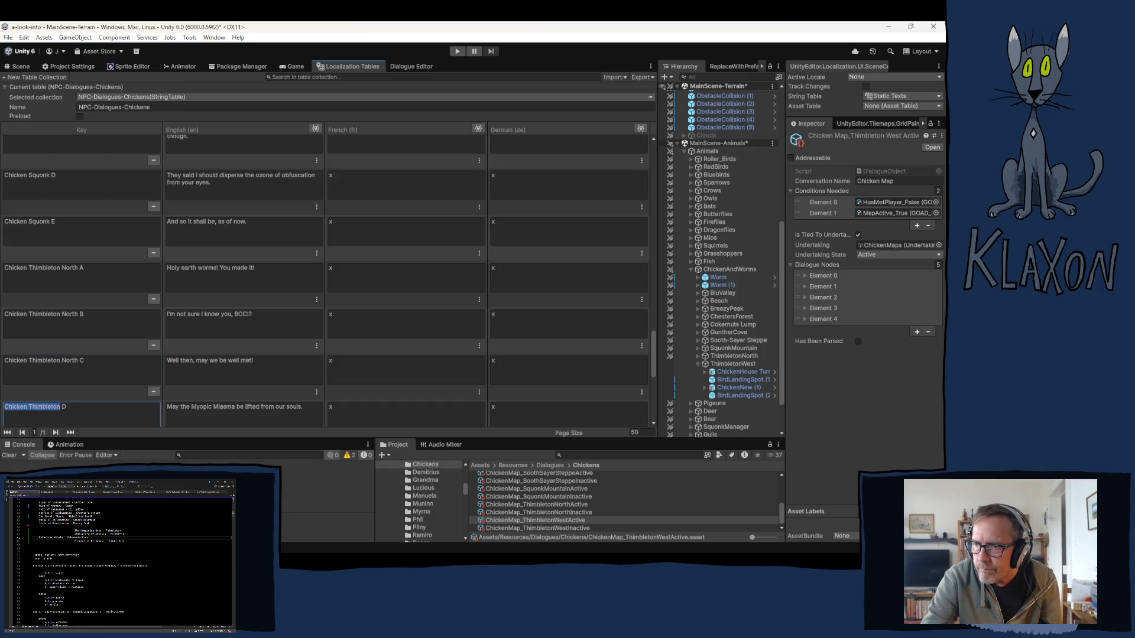
{"action": "key", "text": "ctrl+v"}
{"action": "scroll", "coordinate": [106, 371], "scroll_direction": "down", "scroll_amount": 2}
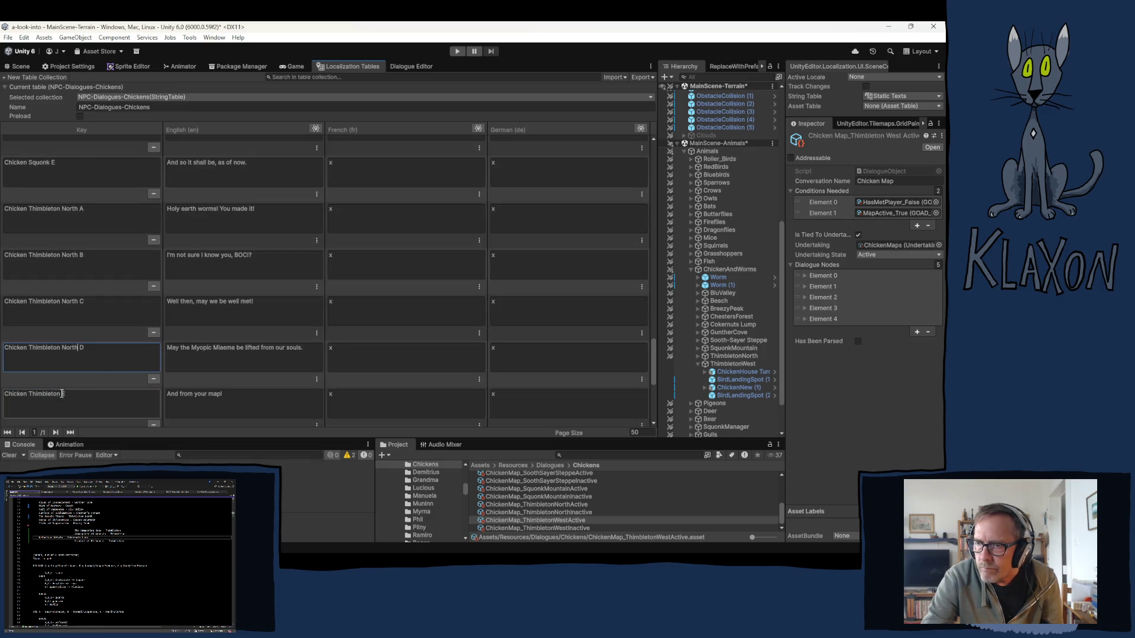
{"action": "left_click_drag", "start_coordinate": [61, 395], "coordinate": [3, 394]}
{"action": "key", "text": "ctrl+v"}
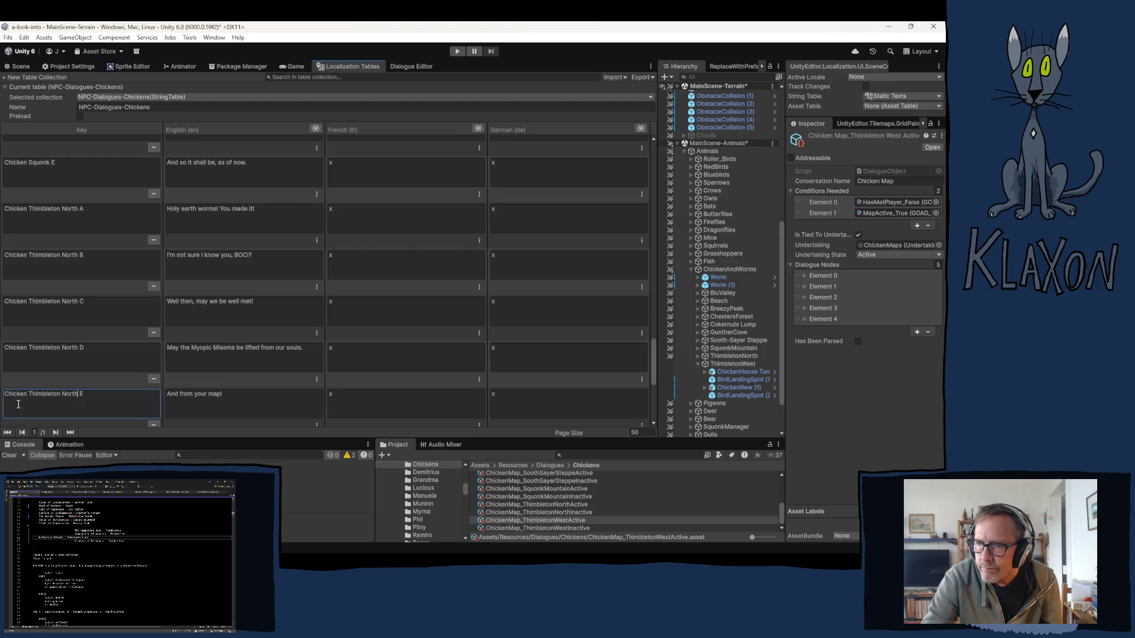
{"action": "scroll", "coordinate": [162, 358], "scroll_direction": "down", "scroll_amount": 2}
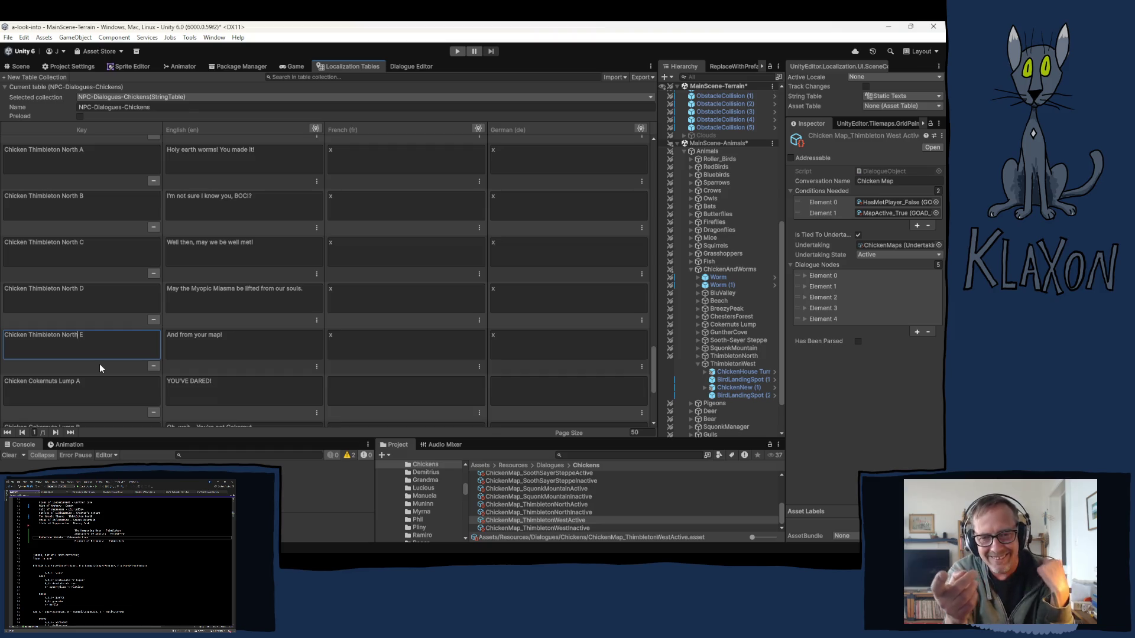
Commit the edited Chicken Thimbleton North E key in the Chickens table
{"action": "key", "text": "Return"}
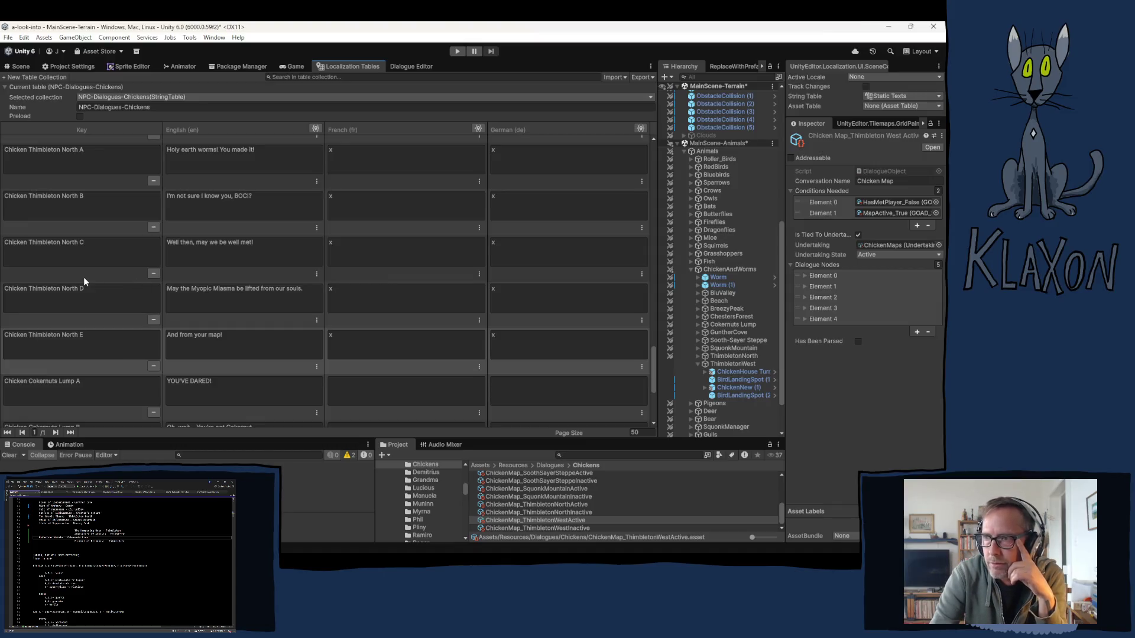
{"action": "left_click", "coordinate": [89, 156]}
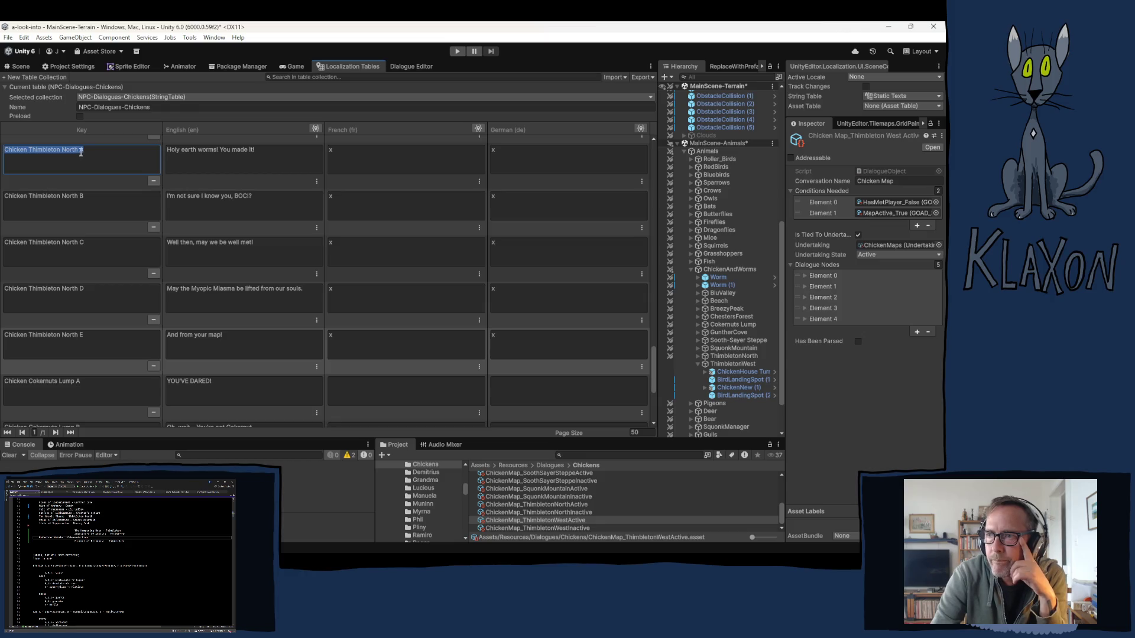
{"action": "left_click_drag", "start_coordinate": [79, 152], "coordinate": [8, 153]}
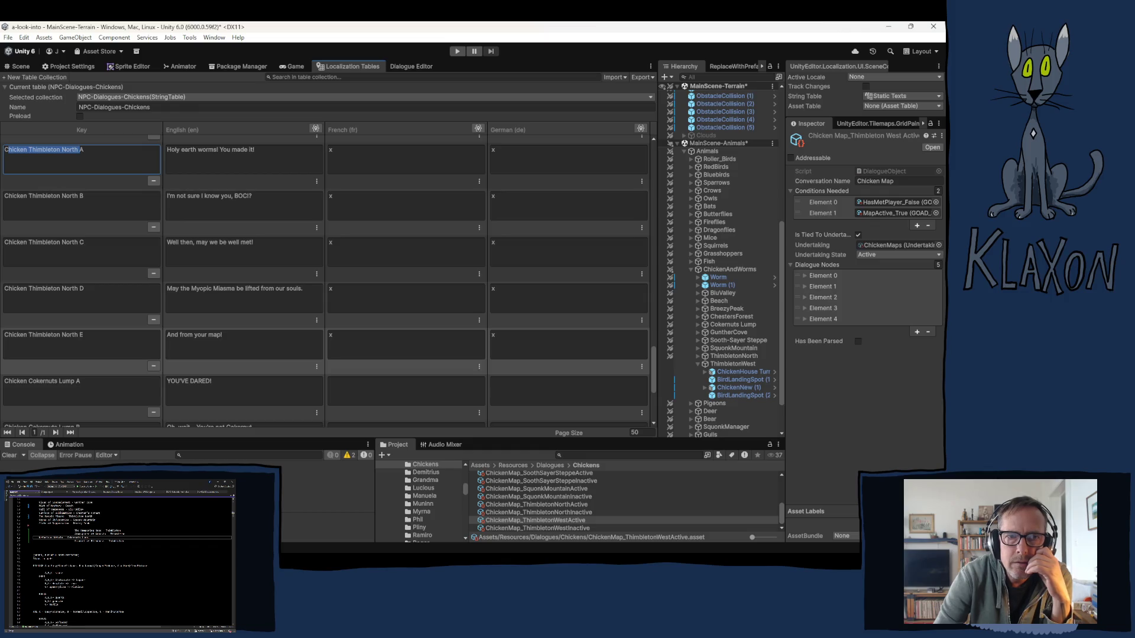
{"action": "key", "text": "alt+Tab"}
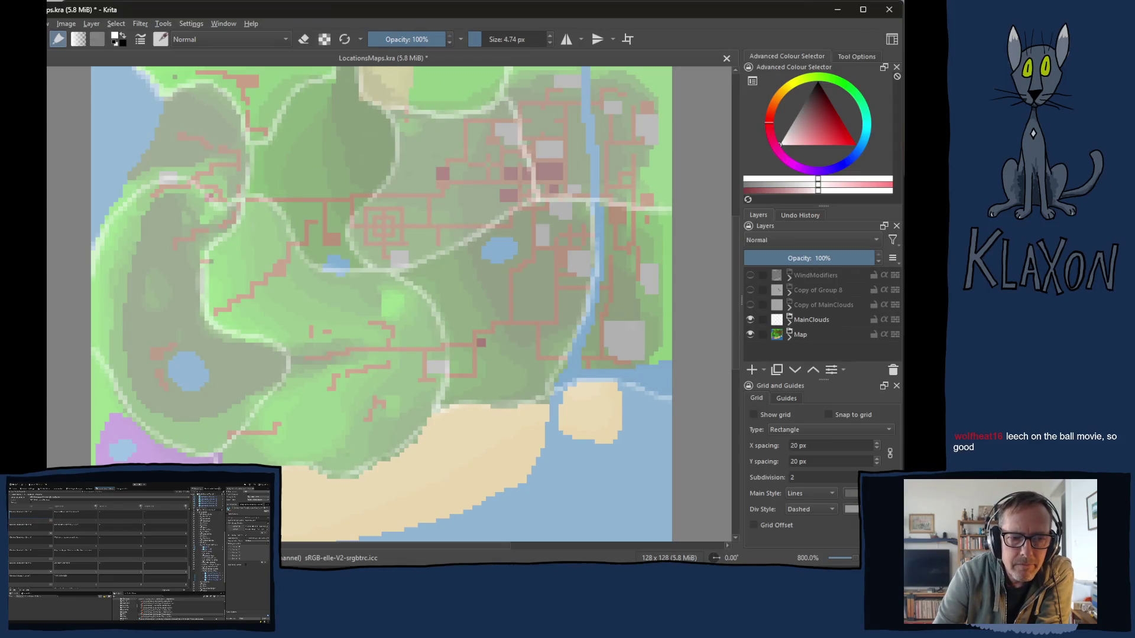
Switch to the browser window showing the Google search for 'dissipate'
{"action": "key", "text": "alt+Tab"}
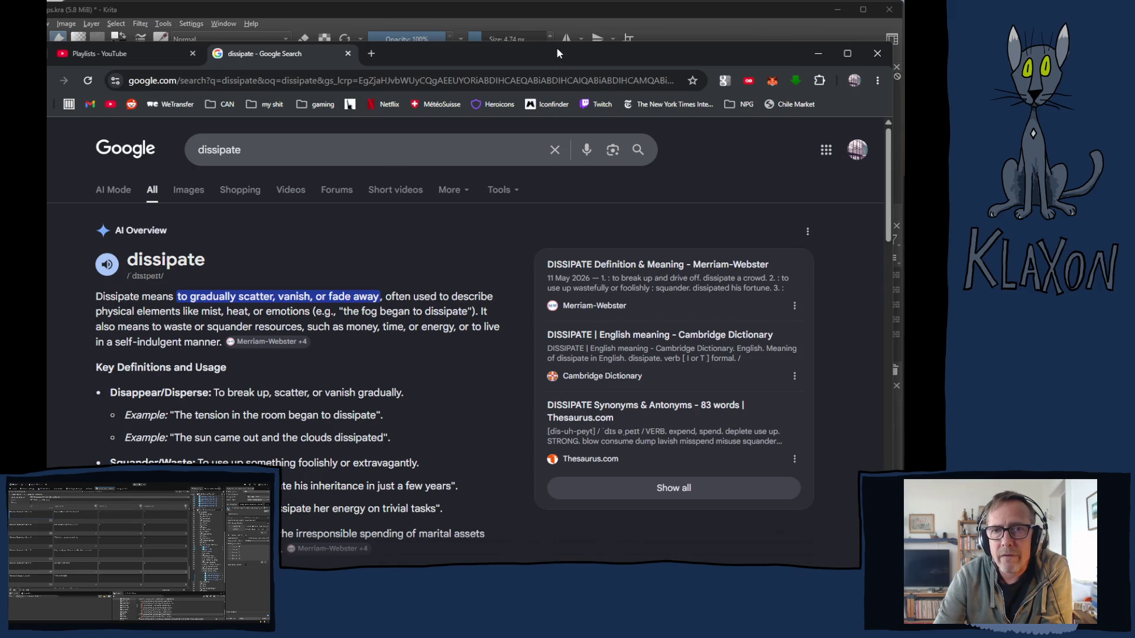
Move the browser window showing the dissipate definition slightly upward
{"action": "left_click_drag", "start_coordinate": [555, 56], "coordinate": [562, 18]}
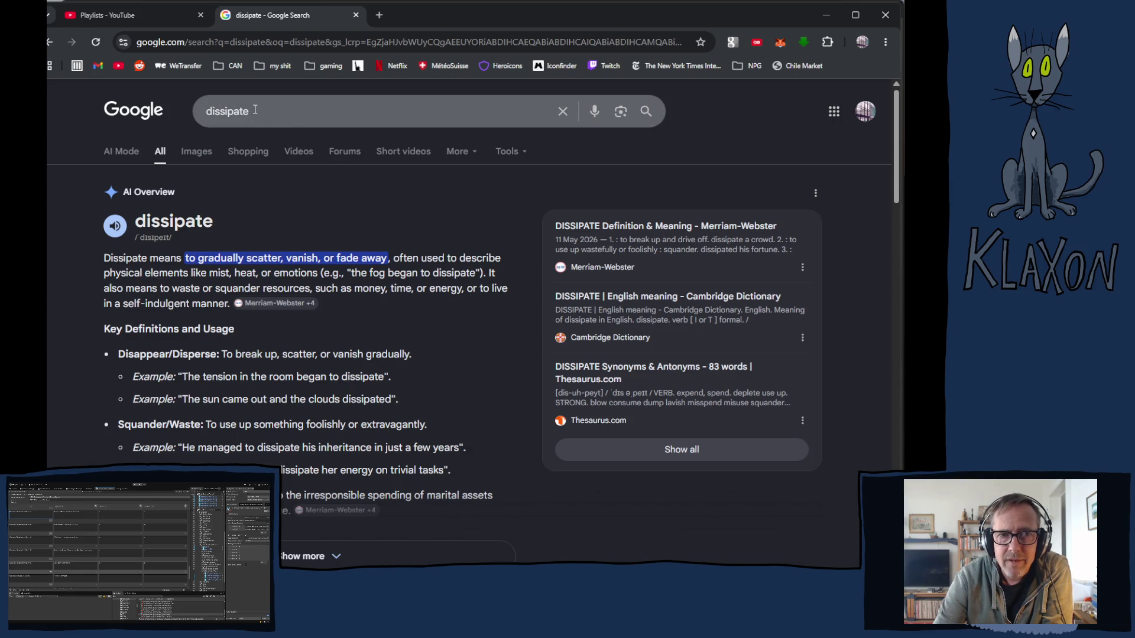
Replace the Google query 'dissipate' with 'mr sandman' and run the search
{"action": "left_click_drag", "start_coordinate": [255, 110], "coordinate": [201, 113]}
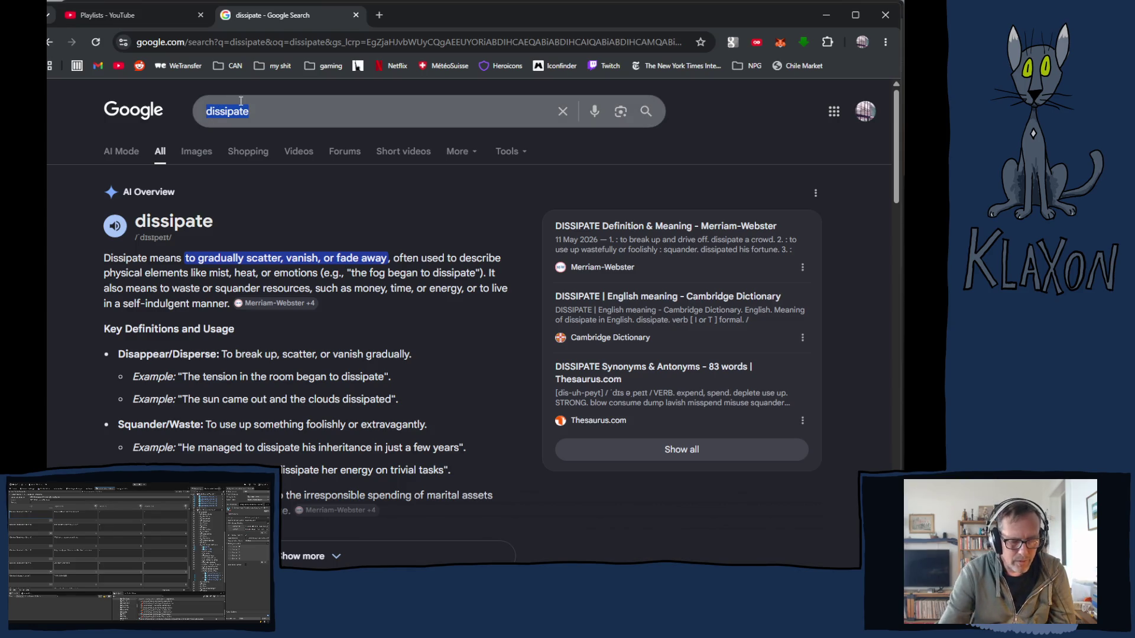
{"action": "type", "text": "mr s"}
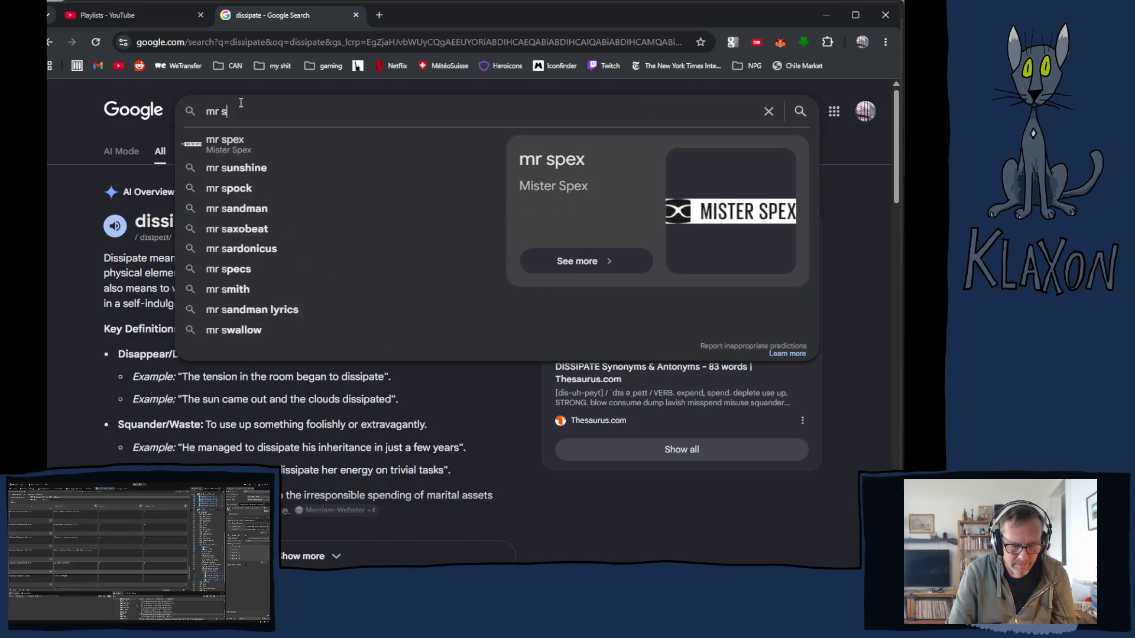
{"action": "type", "text": "andman"}
{"action": "key", "text": "Return"}
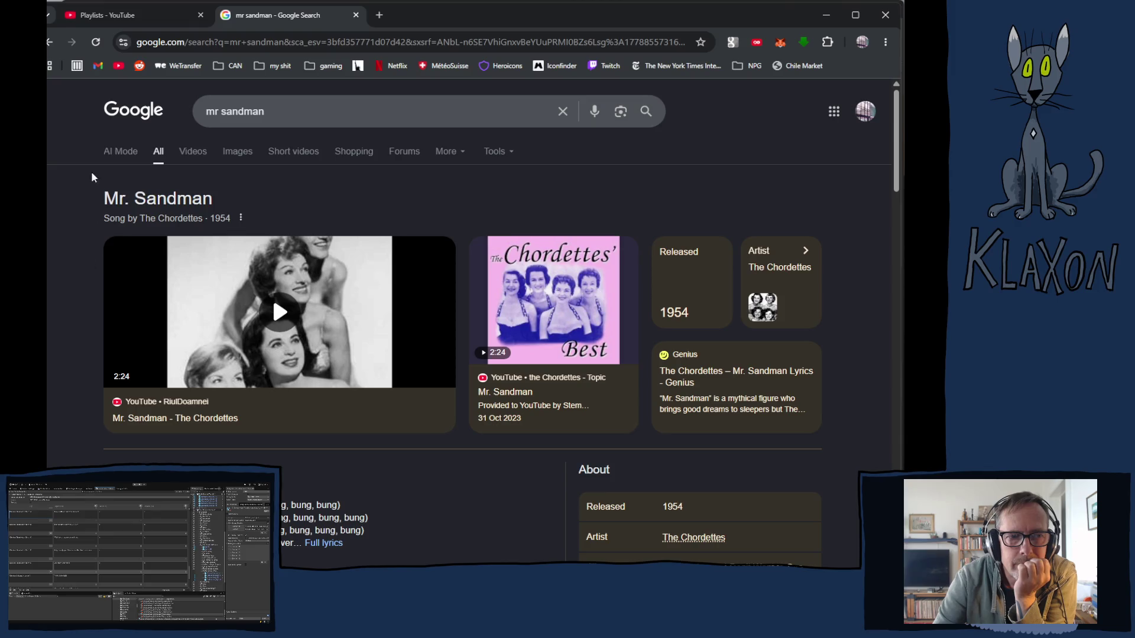
{"action": "left_click", "coordinate": [112, 16]}
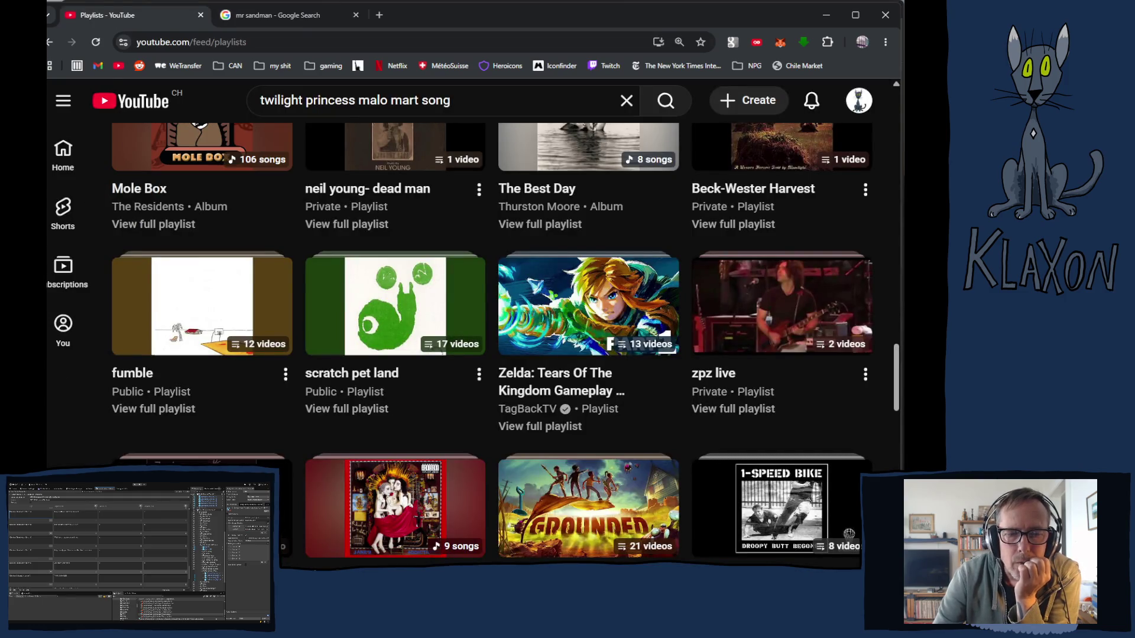
Replace the YouTube search query with 'patsy cline' and run it
{"action": "left_click_drag", "start_coordinate": [470, 105], "coordinate": [250, 100]}
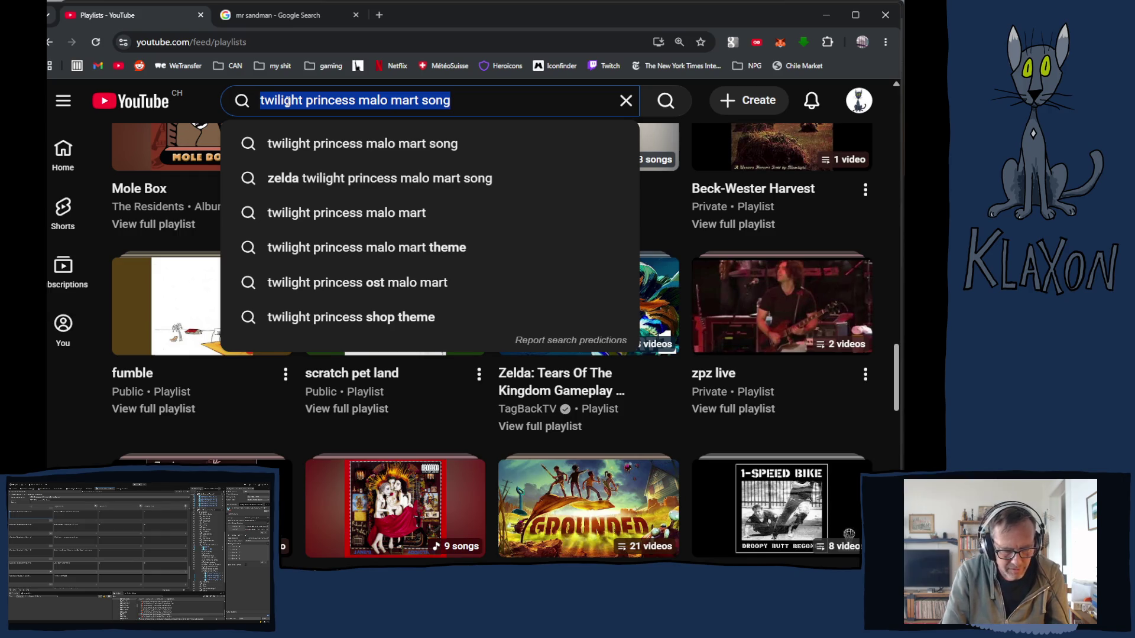
{"action": "type", "text": "patsy cl"}
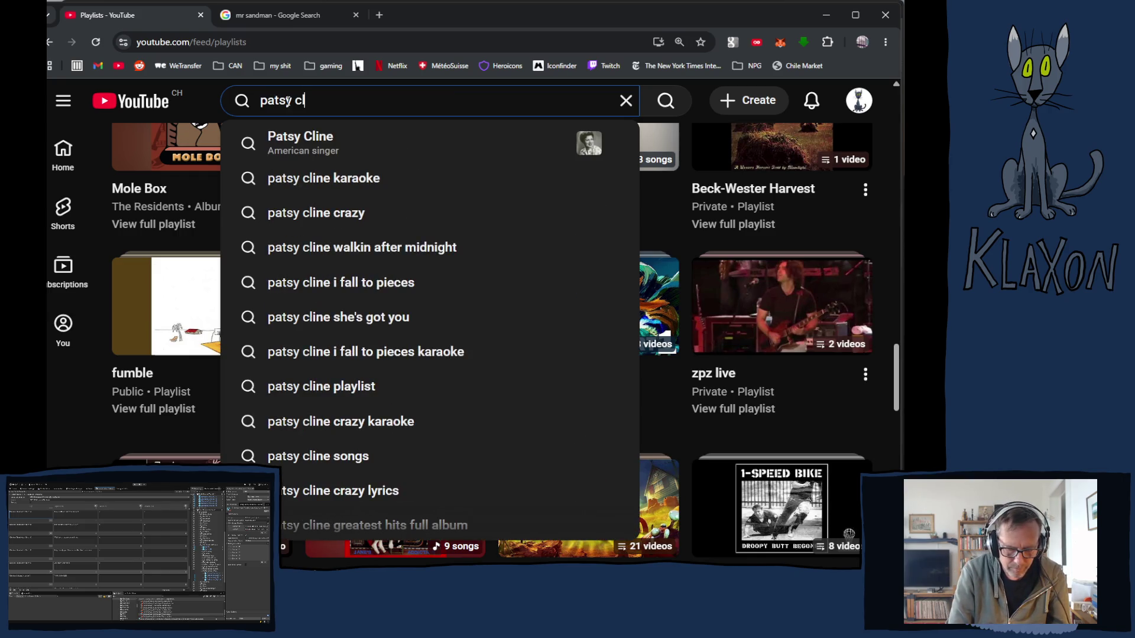
{"action": "type", "text": "ine"}
{"action": "key", "text": "Return"}
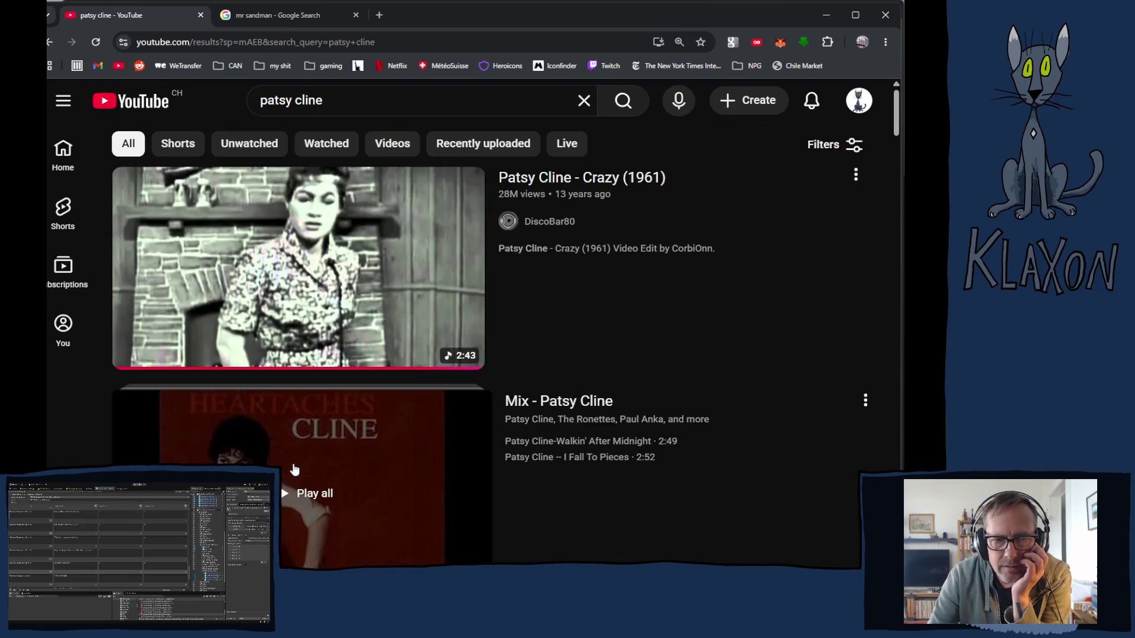
Scroll the patsy cline results and start the Patsy Cline Greatest Hits playlist
{"action": "scroll", "coordinate": [294, 469], "scroll_direction": "down", "scroll_amount": 1}
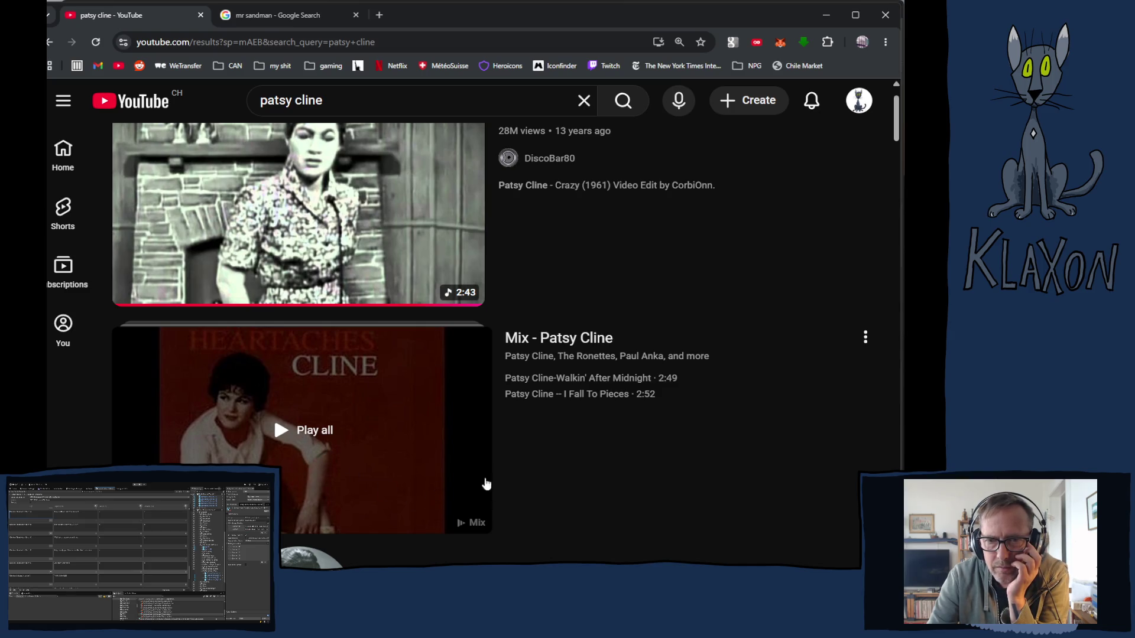
{"action": "scroll", "coordinate": [326, 425], "scroll_direction": "down", "scroll_amount": 2}
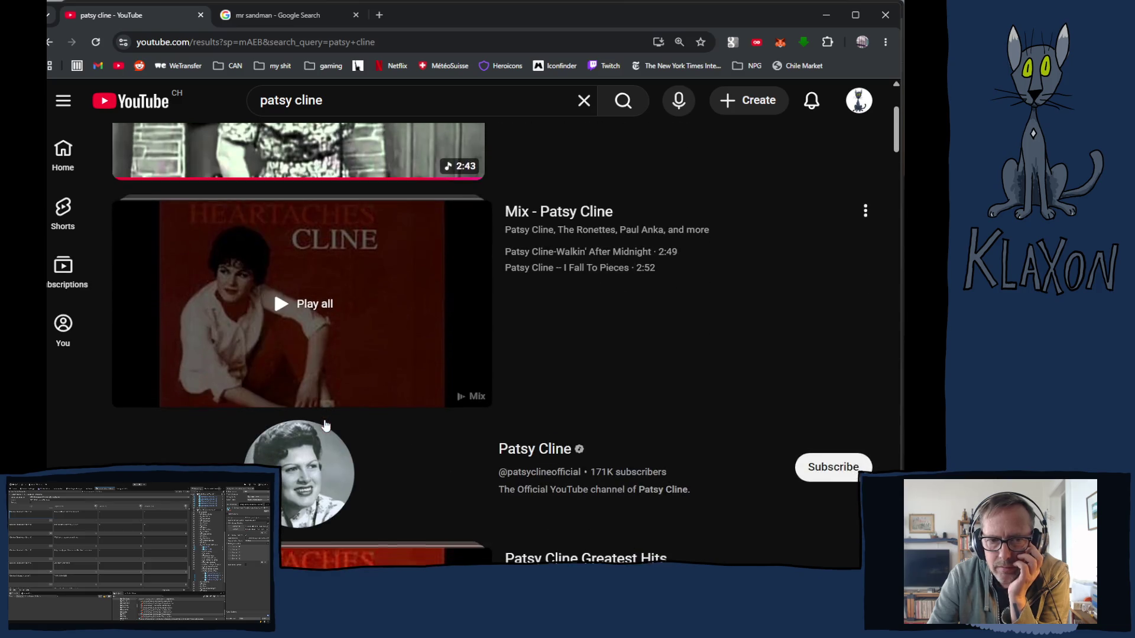
{"action": "scroll", "coordinate": [313, 402], "scroll_direction": "down", "scroll_amount": 4}
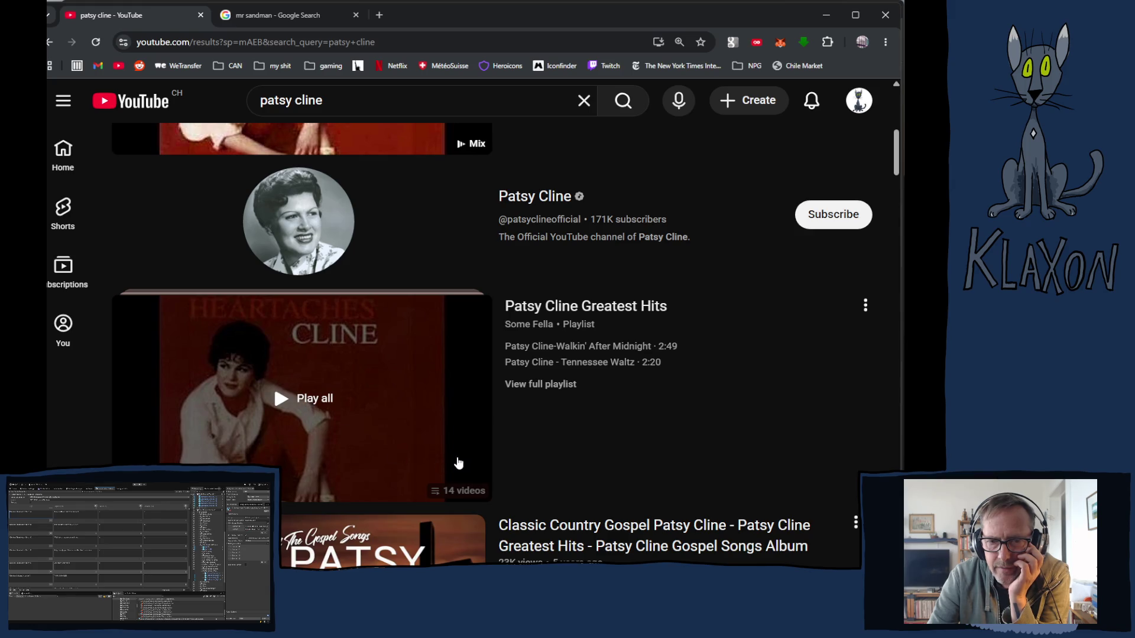
{"action": "left_click", "coordinate": [395, 421]}
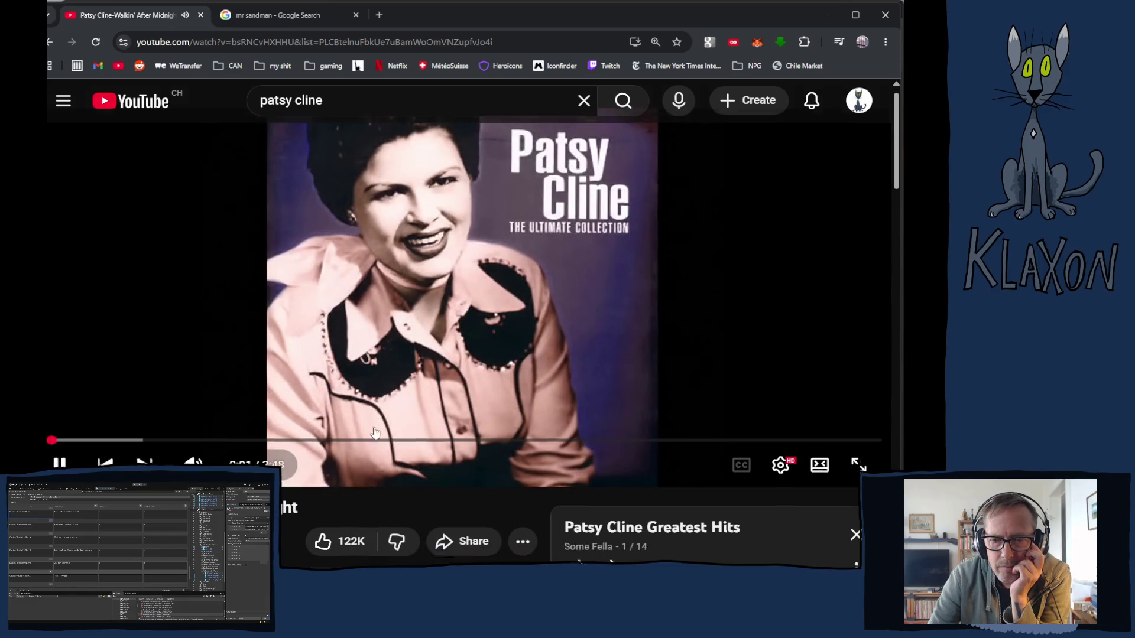
{"action": "scroll", "coordinate": [373, 426], "scroll_direction": "down", "scroll_amount": 3}
{"action": "scroll", "coordinate": [372, 440], "scroll_direction": "down", "scroll_amount": 1}
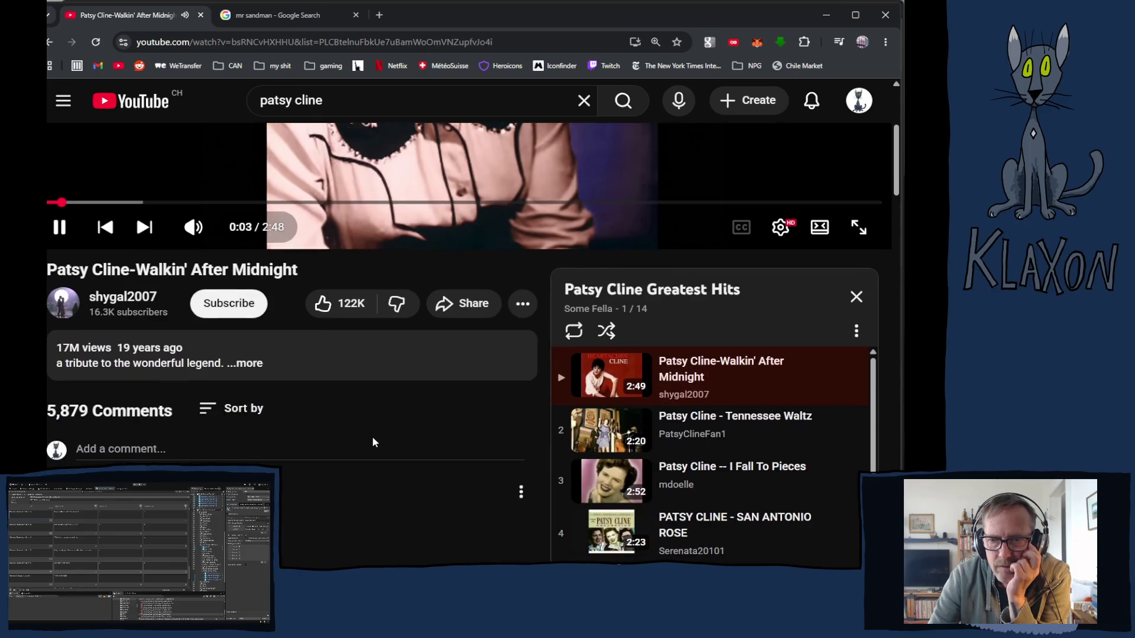
{"action": "scroll", "coordinate": [372, 442], "scroll_direction": "down", "scroll_amount": 2}
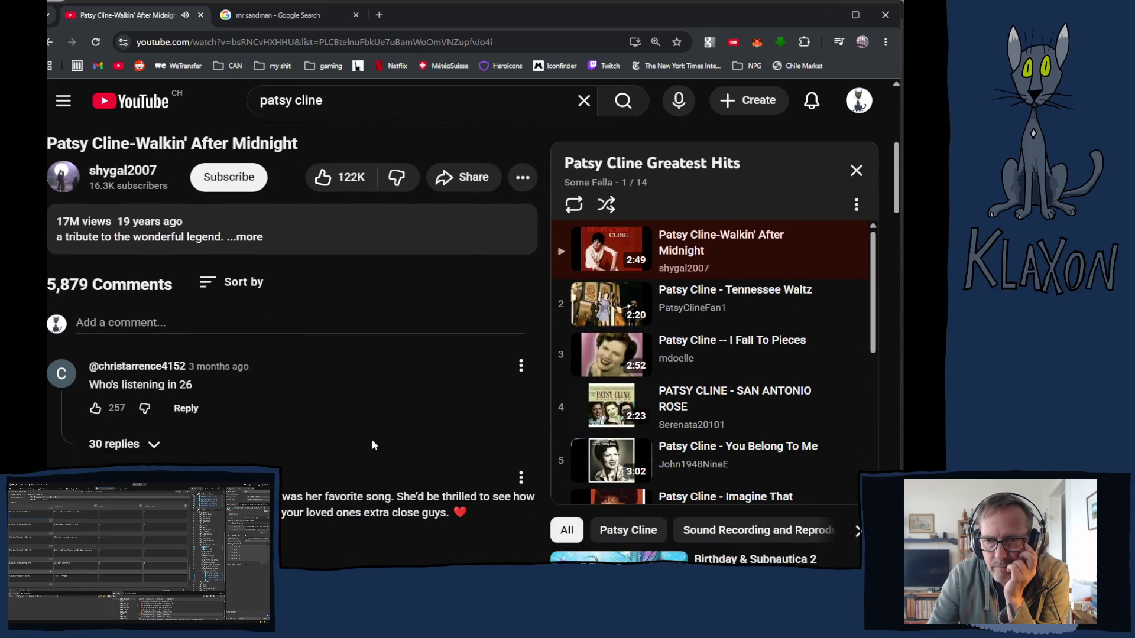
{"action": "scroll", "coordinate": [783, 426], "scroll_direction": "down", "scroll_amount": 3}
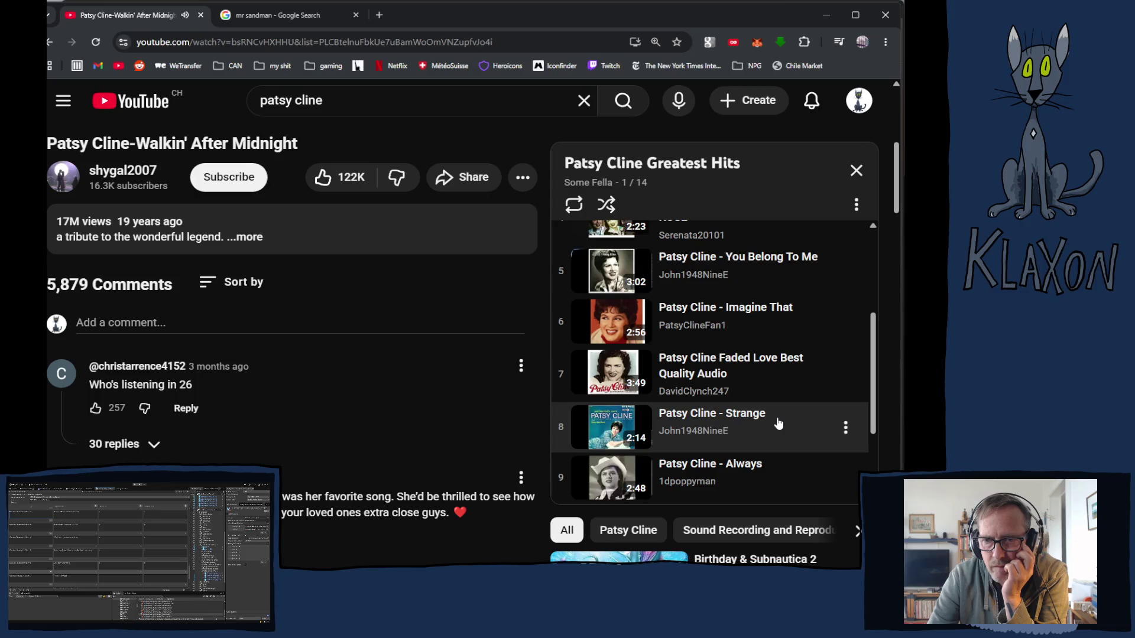
{"action": "scroll", "coordinate": [778, 423], "scroll_direction": "down", "scroll_amount": 3}
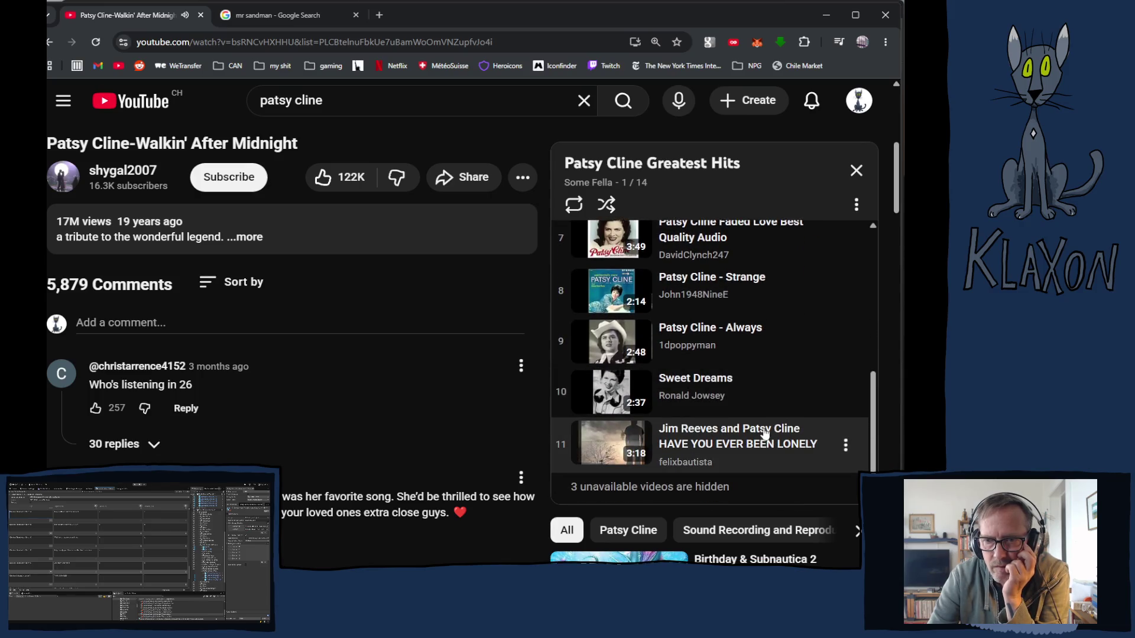
Back on the search results, open the Classic Country Gospel album video in a background tab
{"action": "key", "text": "alt+Left"}
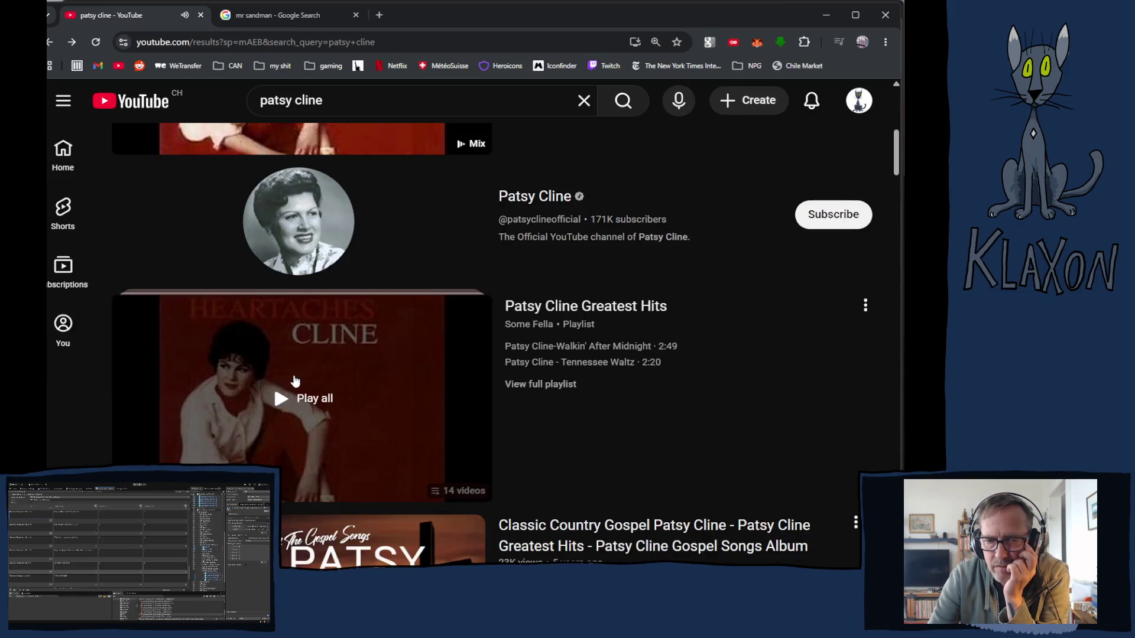
{"action": "scroll", "coordinate": [298, 381], "scroll_direction": "down", "scroll_amount": 3}
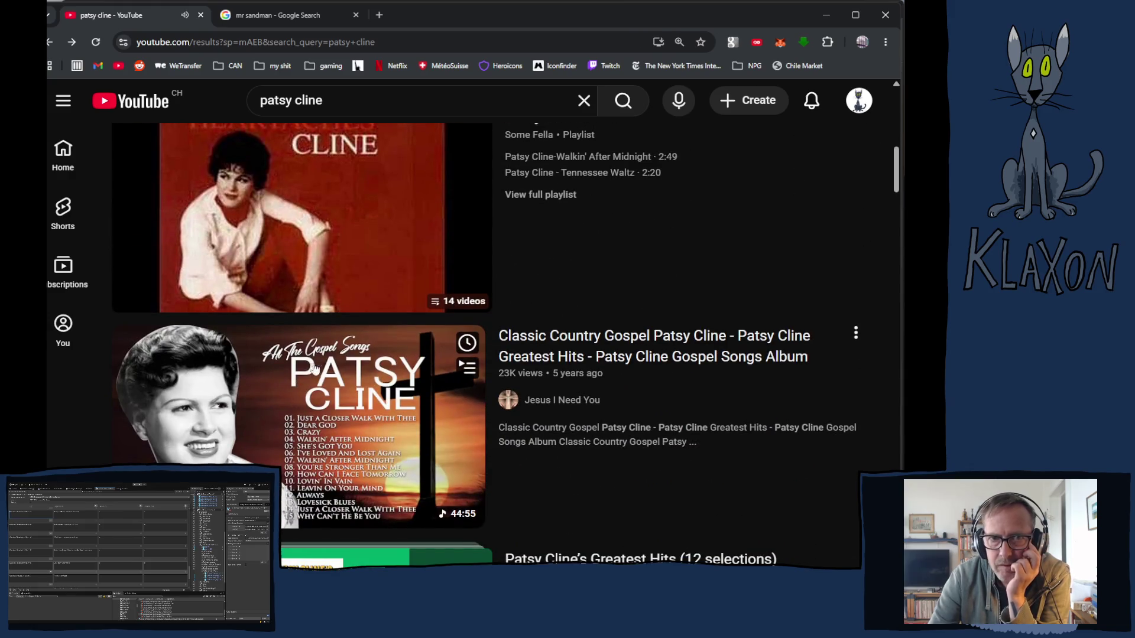
{"action": "scroll", "coordinate": [299, 380], "scroll_direction": "down", "scroll_amount": 1}
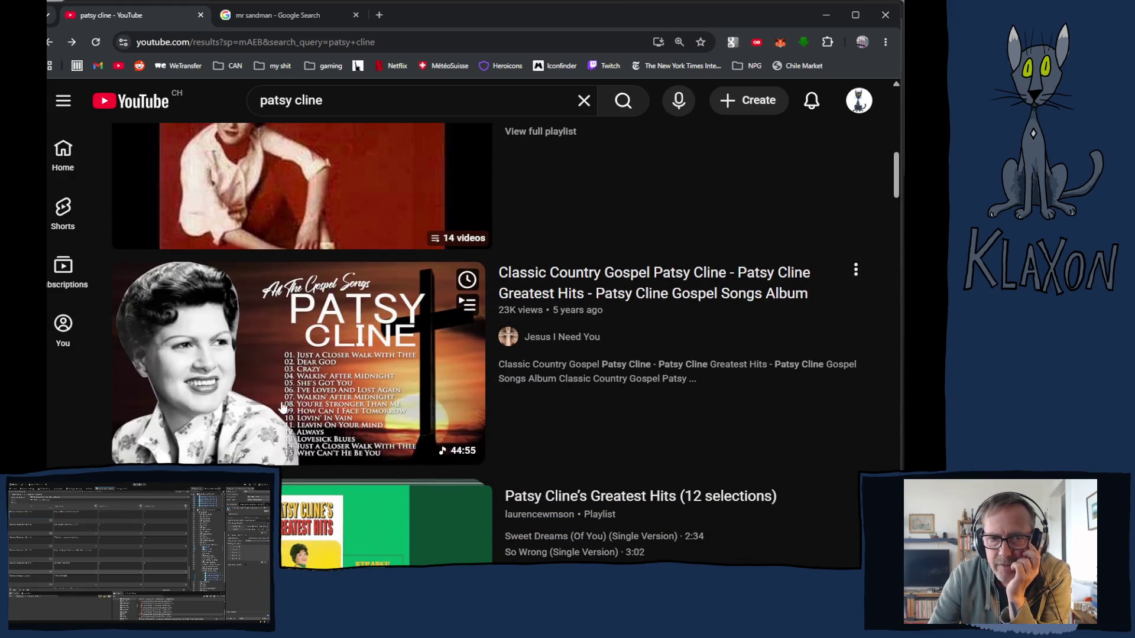
{"action": "middle_click", "coordinate": [301, 399]}
{"action": "scroll", "coordinate": [360, 349], "scroll_direction": "up", "scroll_amount": 6}
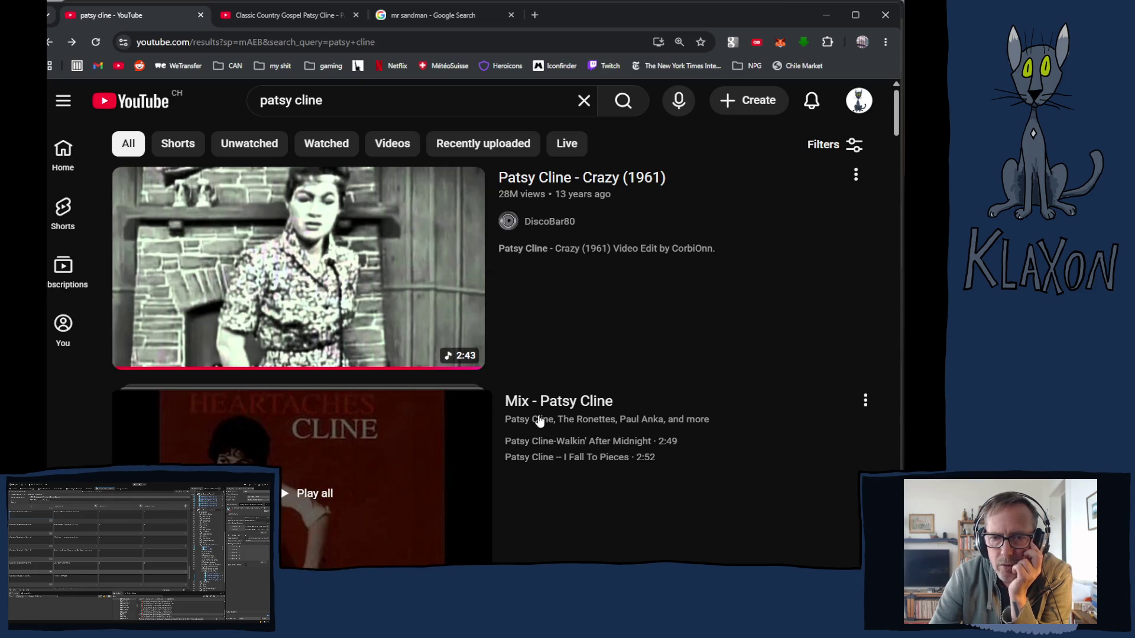
{"action": "scroll", "coordinate": [527, 458], "scroll_direction": "down", "scroll_amount": 5}
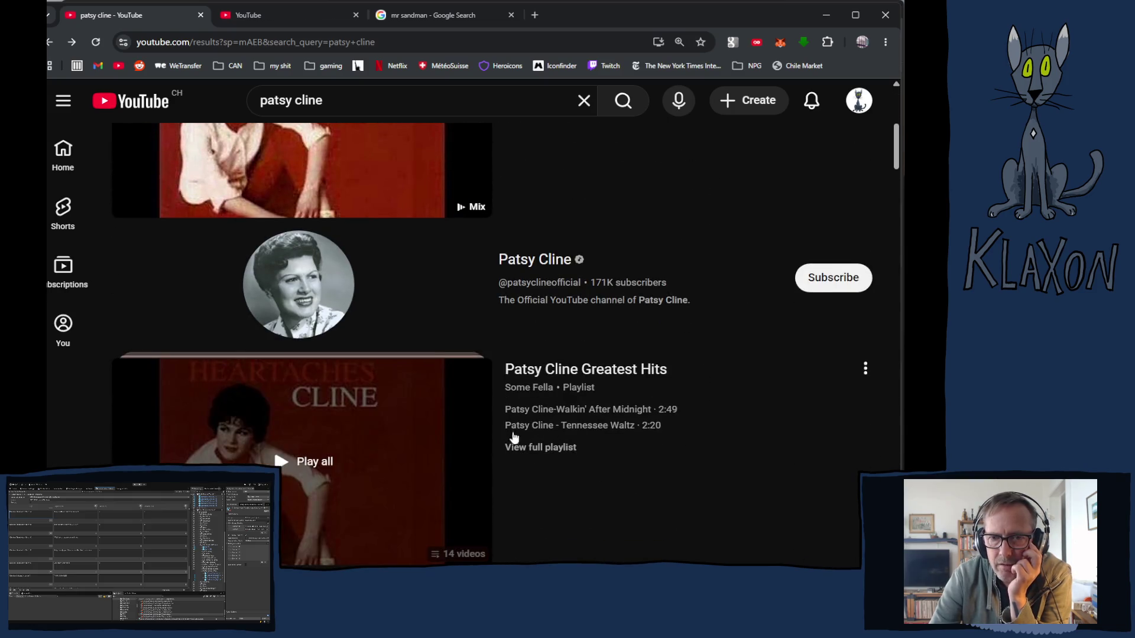
{"action": "left_click", "coordinate": [534, 260]}
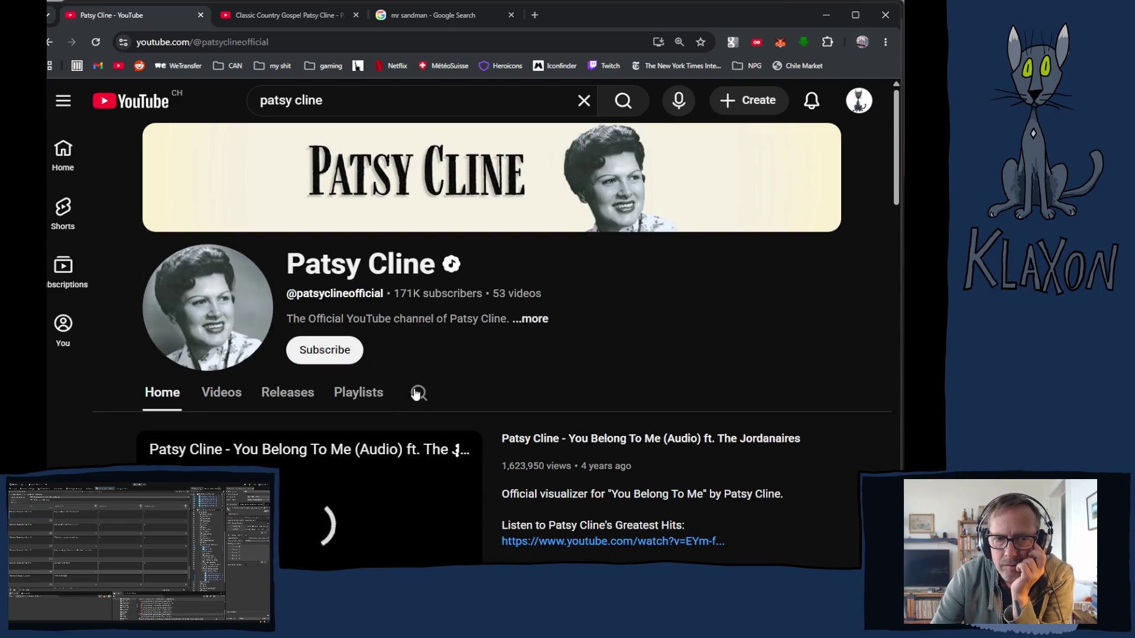
Scroll the channel's Releases grid down to Greatest Hits and play that album
{"action": "scroll", "coordinate": [264, 213], "scroll_direction": "down", "scroll_amount": 3}
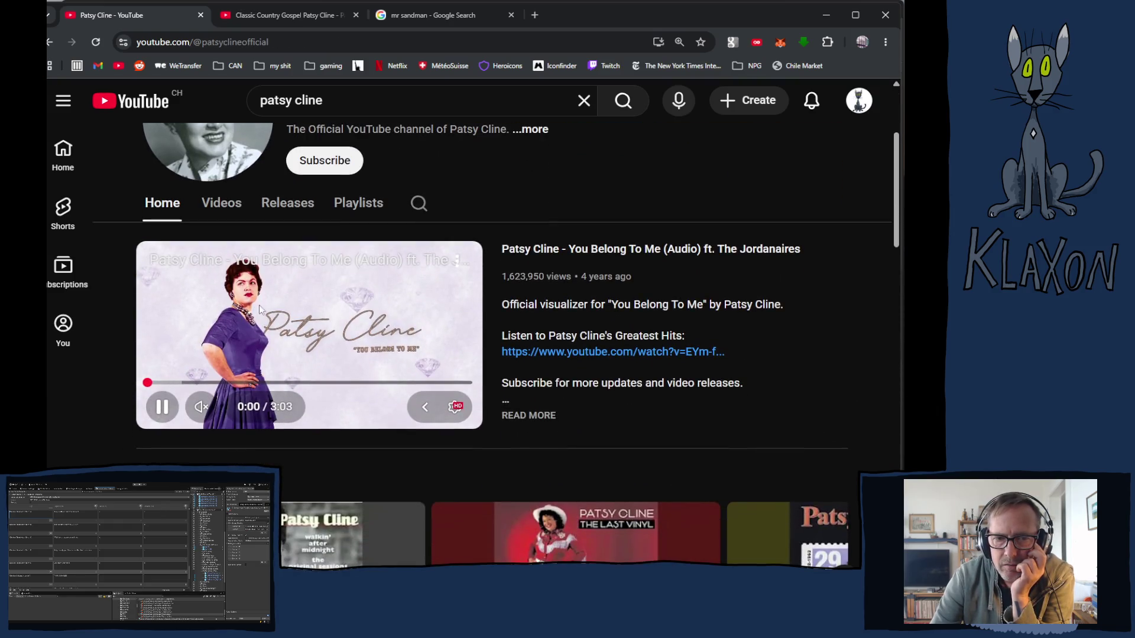
{"action": "left_click", "coordinate": [264, 211]}
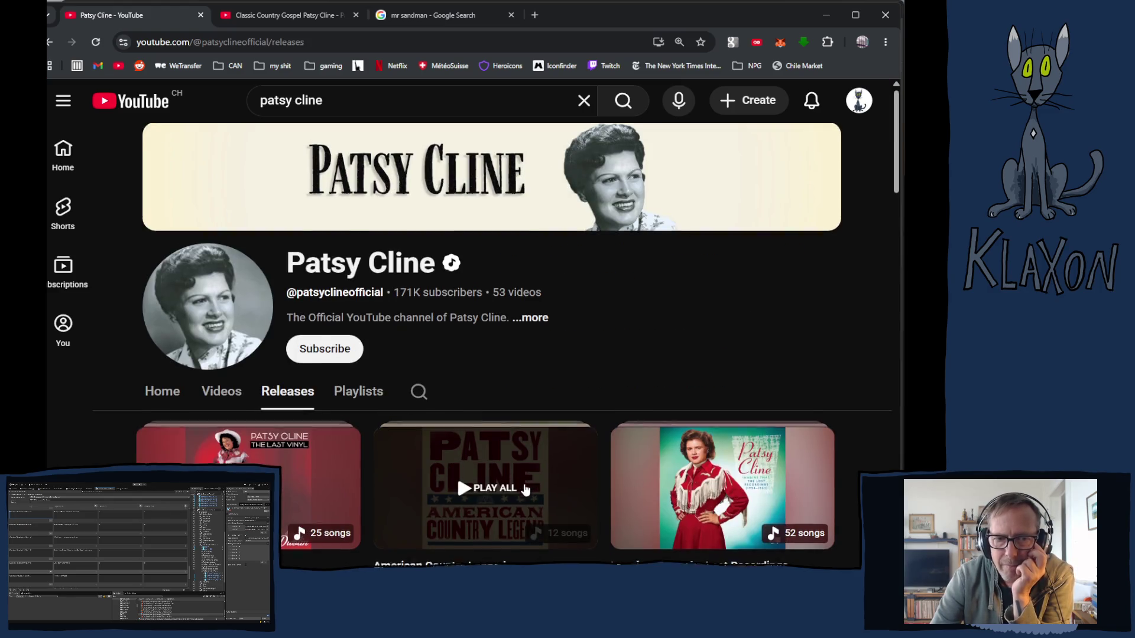
{"action": "scroll", "coordinate": [525, 489], "scroll_direction": "down", "scroll_amount": 12}
{"action": "scroll", "coordinate": [534, 483], "scroll_direction": "down", "scroll_amount": 4}
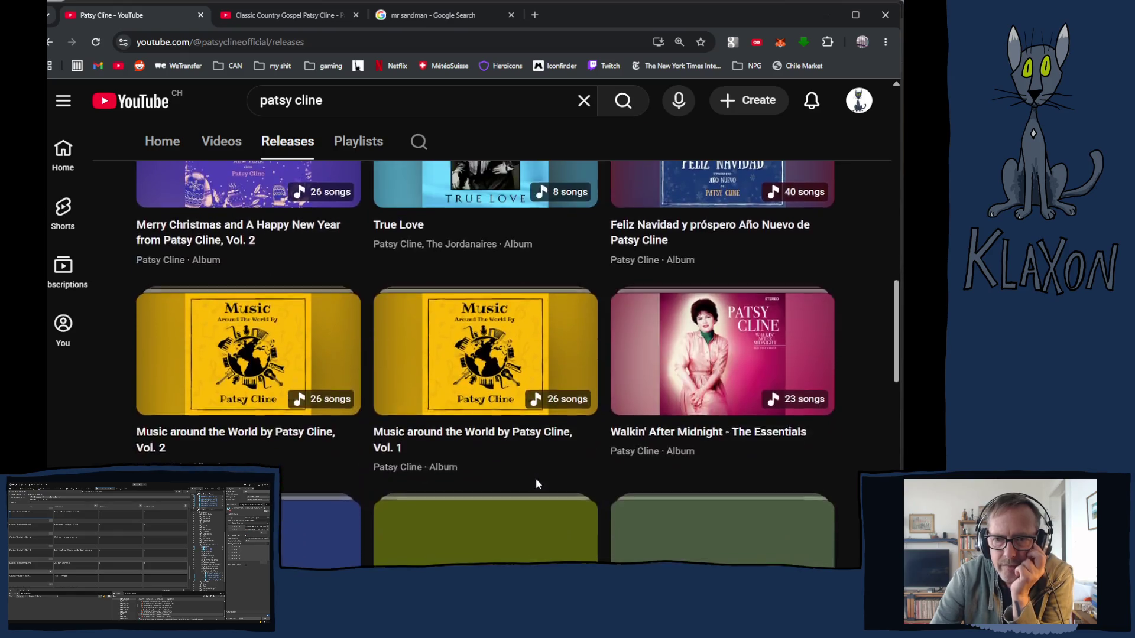
{"action": "scroll", "coordinate": [535, 484], "scroll_direction": "down", "scroll_amount": 4}
{"action": "scroll", "coordinate": [535, 482], "scroll_direction": "down", "scroll_amount": 5}
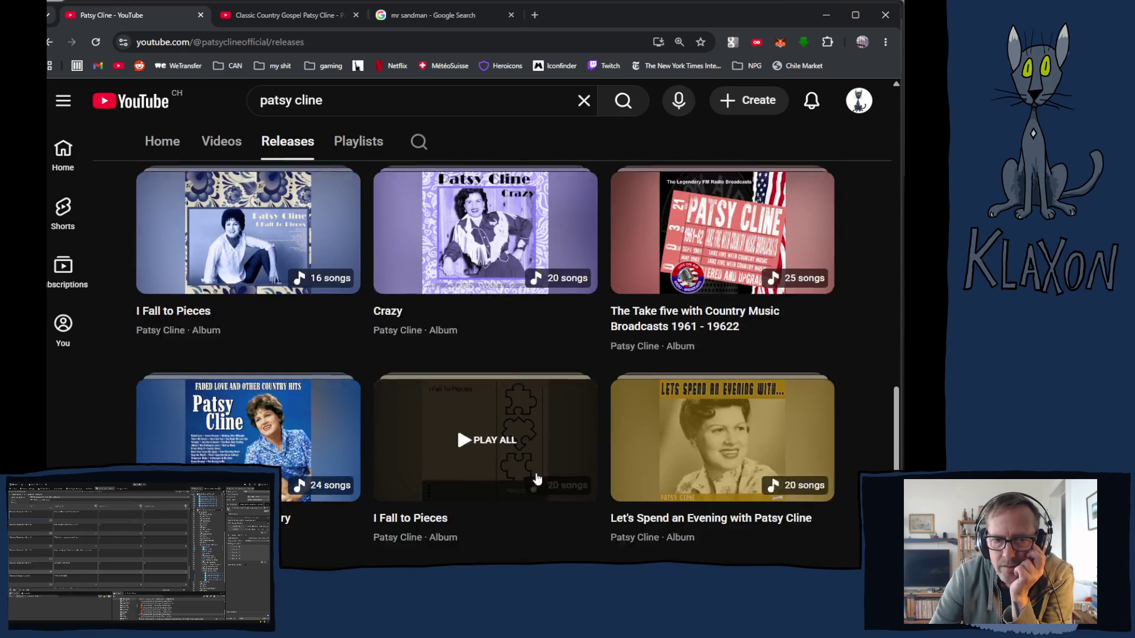
{"action": "scroll", "coordinate": [536, 479], "scroll_direction": "down", "scroll_amount": 6}
{"action": "scroll", "coordinate": [537, 480], "scroll_direction": "down", "scroll_amount": 1}
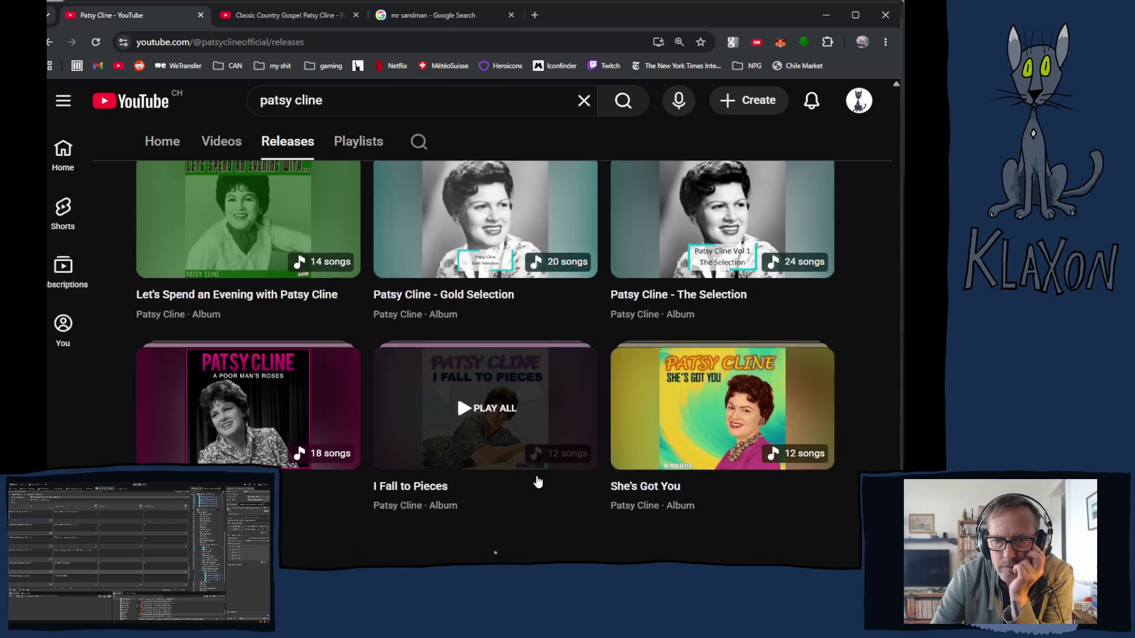
{"action": "scroll", "coordinate": [538, 481], "scroll_direction": "down", "scroll_amount": 1}
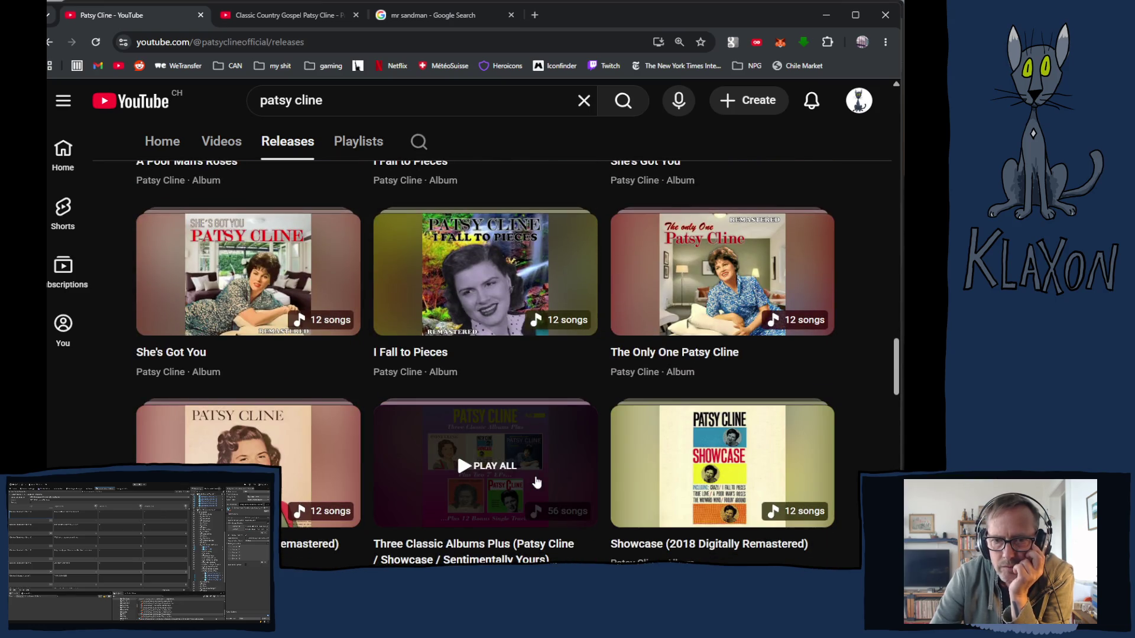
{"action": "scroll", "coordinate": [536, 483], "scroll_direction": "down", "scroll_amount": 6}
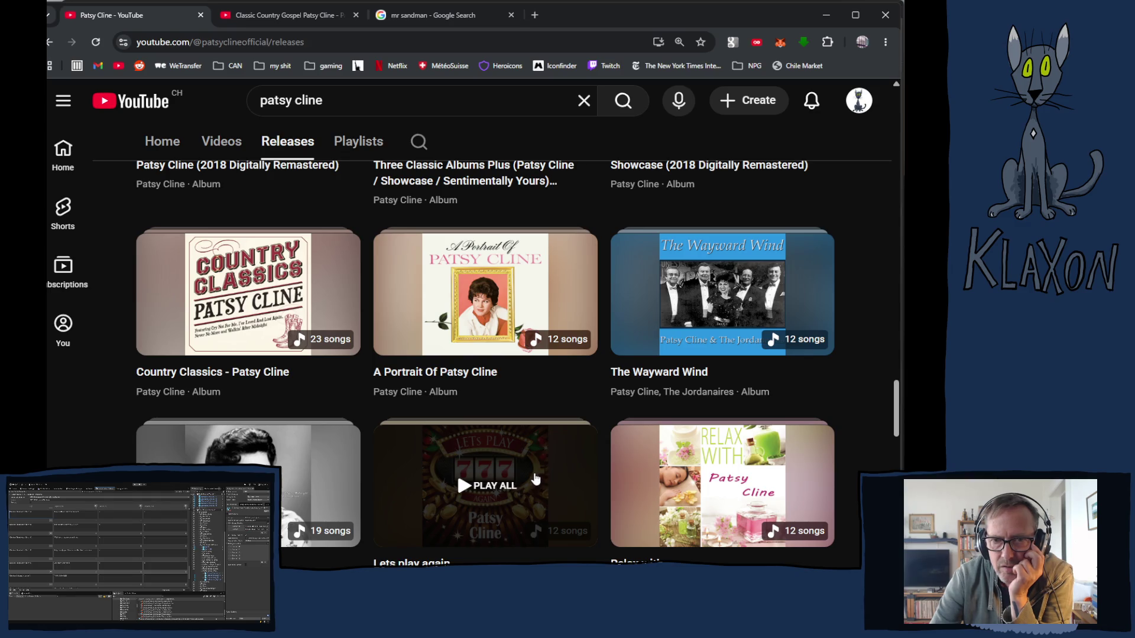
{"action": "scroll", "coordinate": [536, 482], "scroll_direction": "down", "scroll_amount": 5}
{"action": "scroll", "coordinate": [533, 477], "scroll_direction": "down", "scroll_amount": 4}
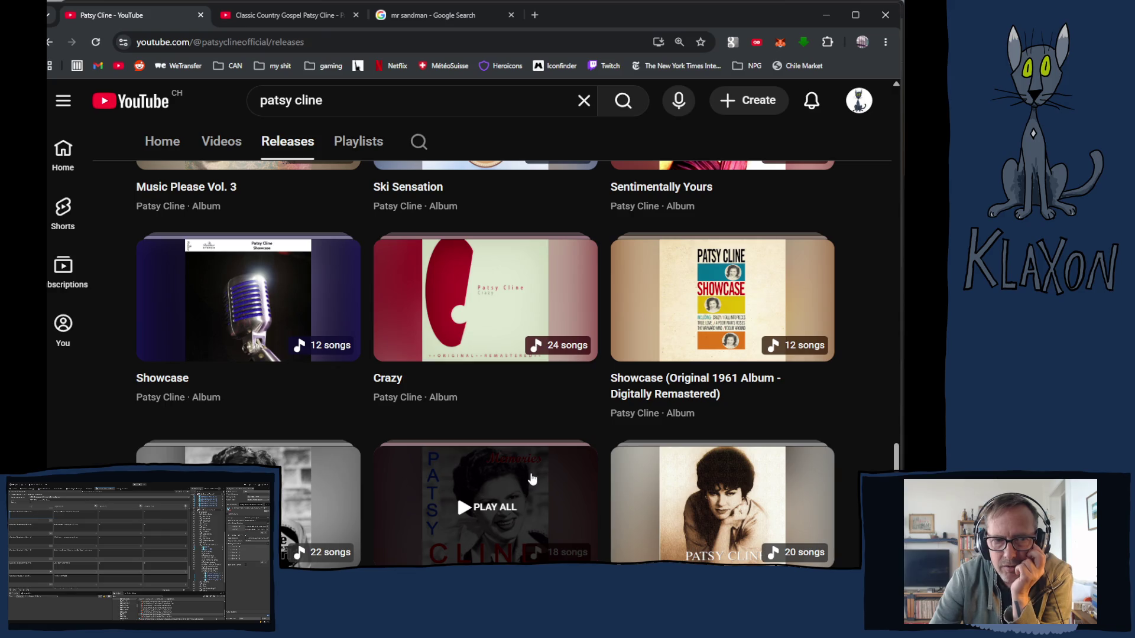
{"action": "scroll", "coordinate": [531, 479], "scroll_direction": "down", "scroll_amount": 6}
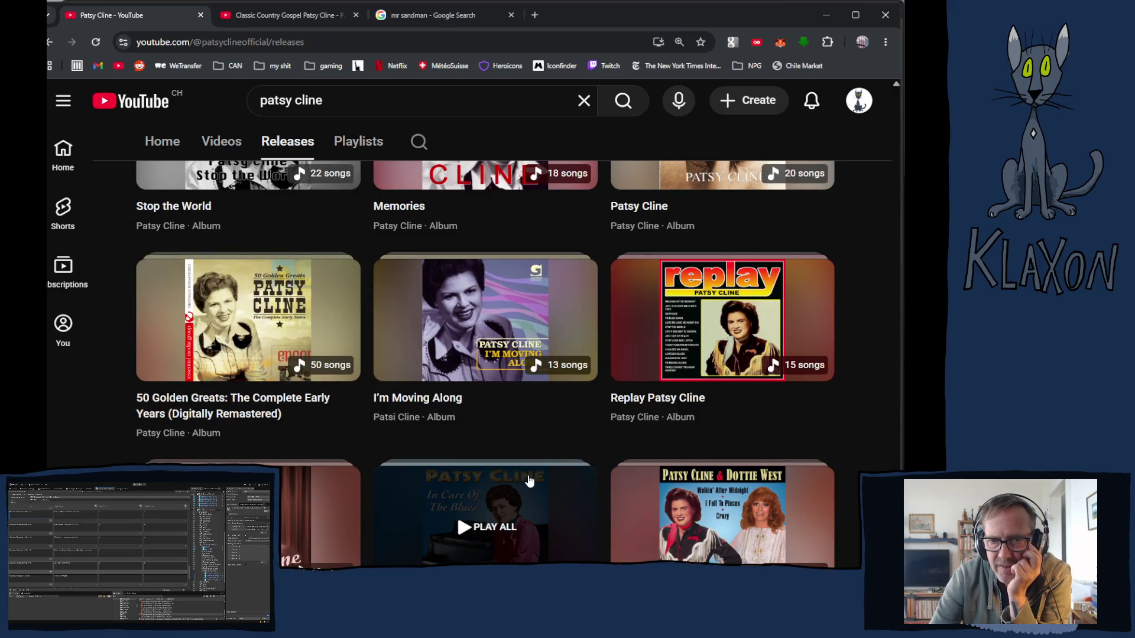
{"action": "scroll", "coordinate": [529, 482], "scroll_direction": "down", "scroll_amount": 6}
{"action": "scroll", "coordinate": [528, 480], "scroll_direction": "down", "scroll_amount": 5}
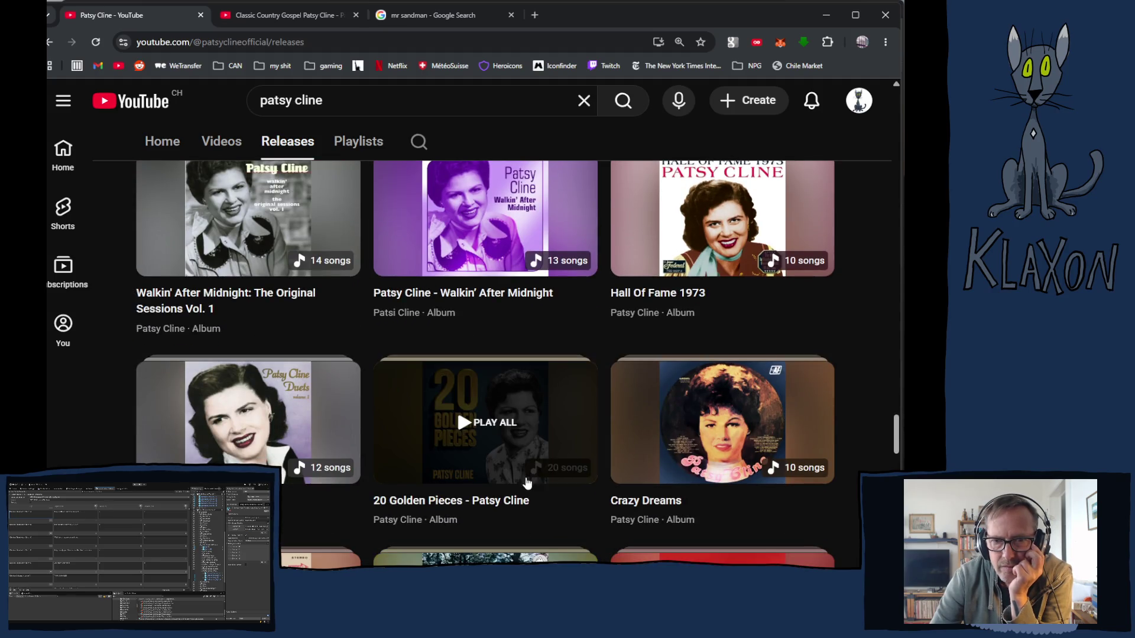
{"action": "scroll", "coordinate": [528, 482], "scroll_direction": "down", "scroll_amount": 5}
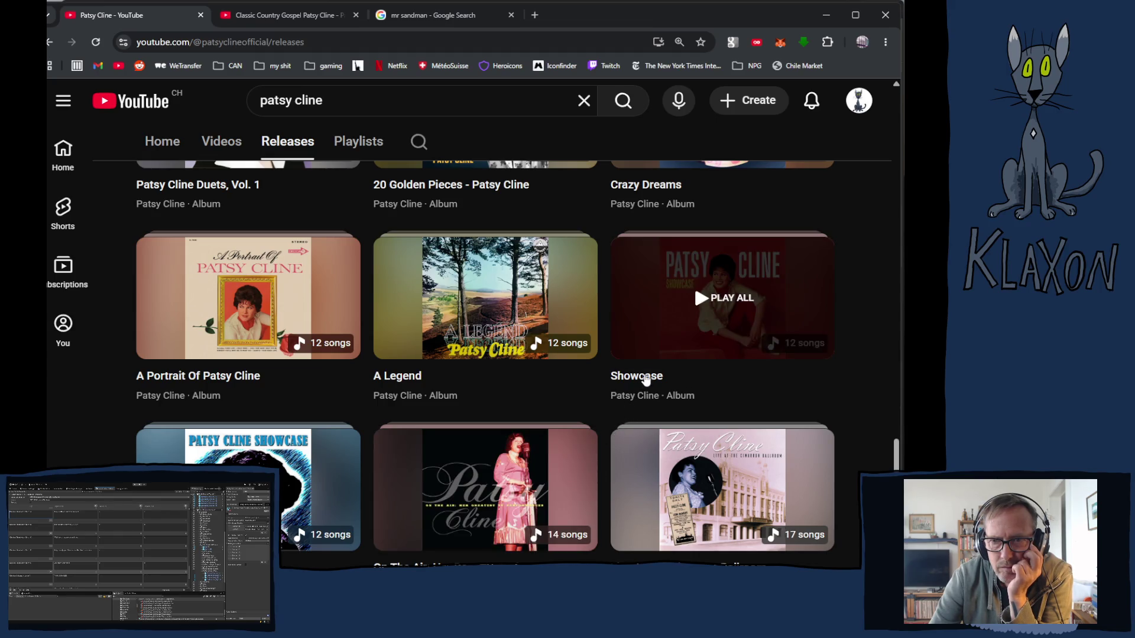
{"action": "scroll", "coordinate": [494, 396], "scroll_direction": "down", "scroll_amount": 3}
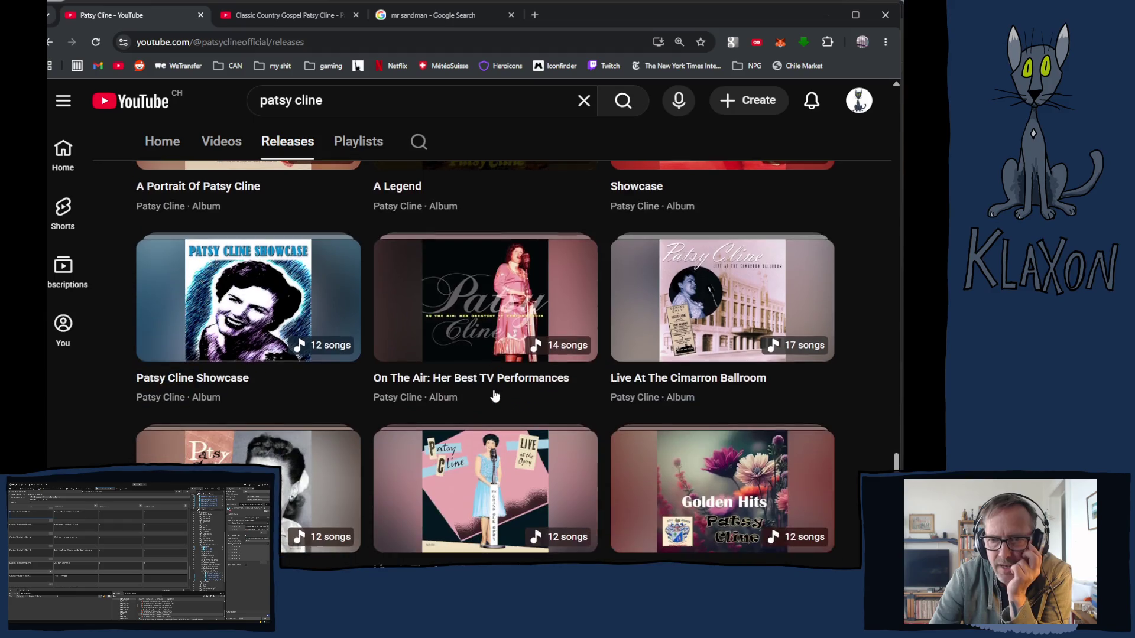
{"action": "scroll", "coordinate": [494, 395], "scroll_direction": "down", "scroll_amount": 6}
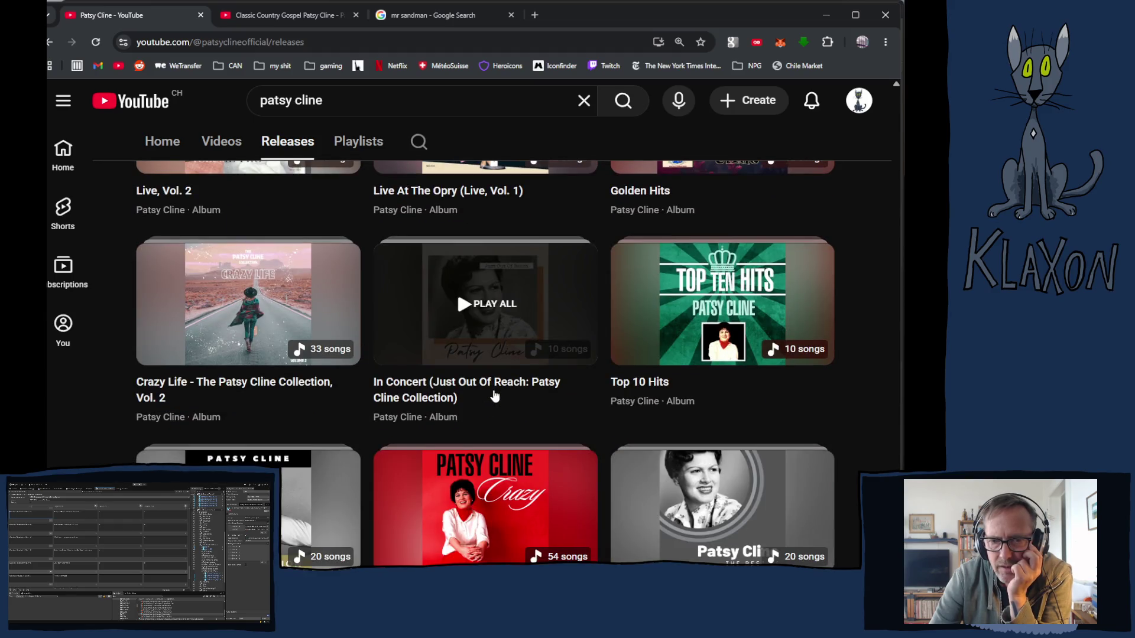
{"action": "scroll", "coordinate": [495, 396], "scroll_direction": "down", "scroll_amount": 2}
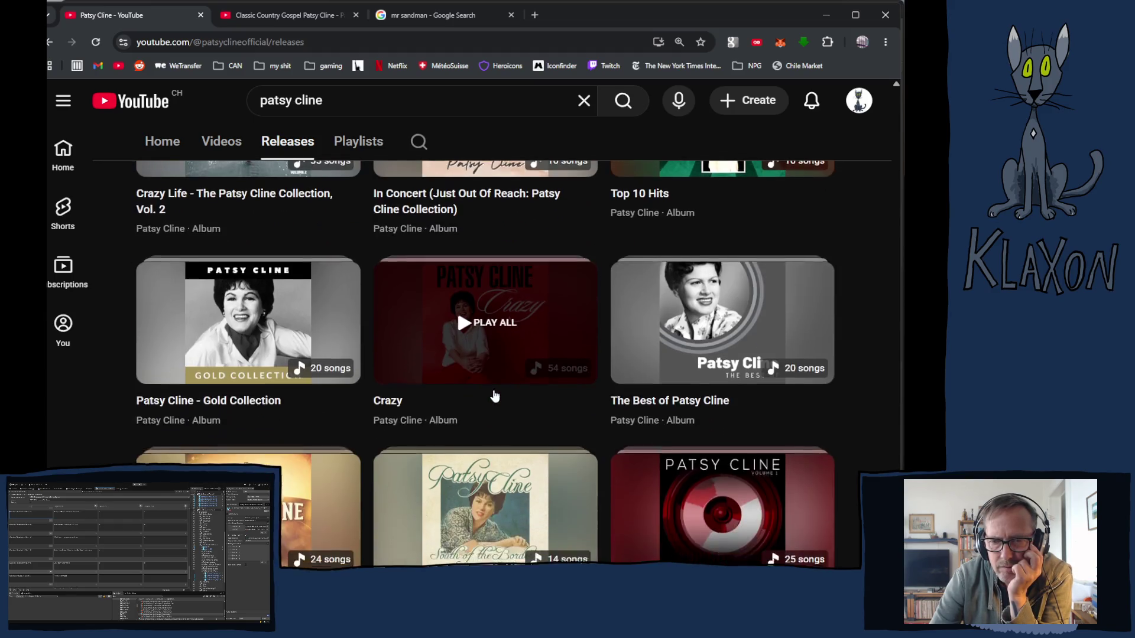
{"action": "scroll", "coordinate": [494, 396], "scroll_direction": "down", "scroll_amount": 3}
{"action": "scroll", "coordinate": [495, 396], "scroll_direction": "down", "scroll_amount": 1}
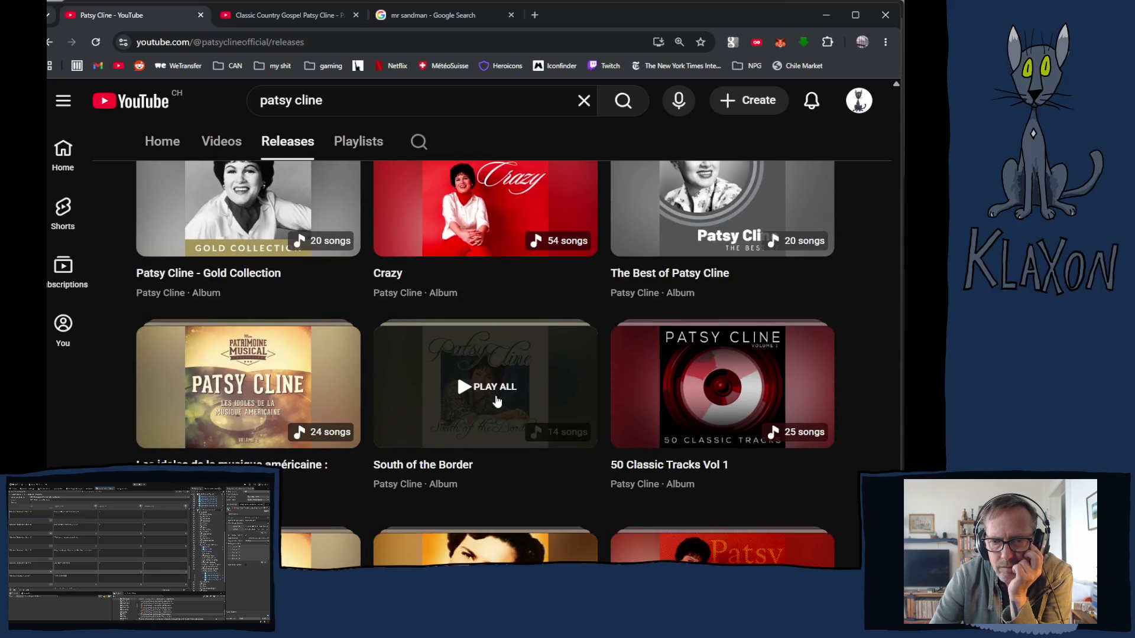
{"action": "scroll", "coordinate": [495, 395], "scroll_direction": "up", "scroll_amount": 2}
{"action": "scroll", "coordinate": [495, 395], "scroll_direction": "down", "scroll_amount": 5}
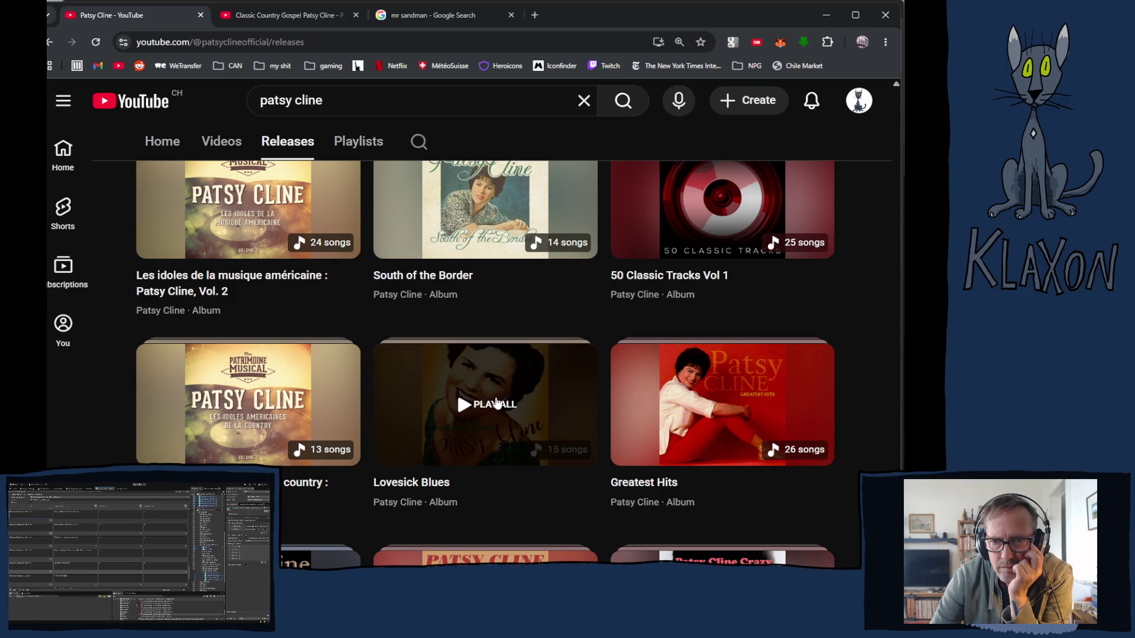
{"action": "scroll", "coordinate": [693, 388], "scroll_direction": "down", "scroll_amount": 4}
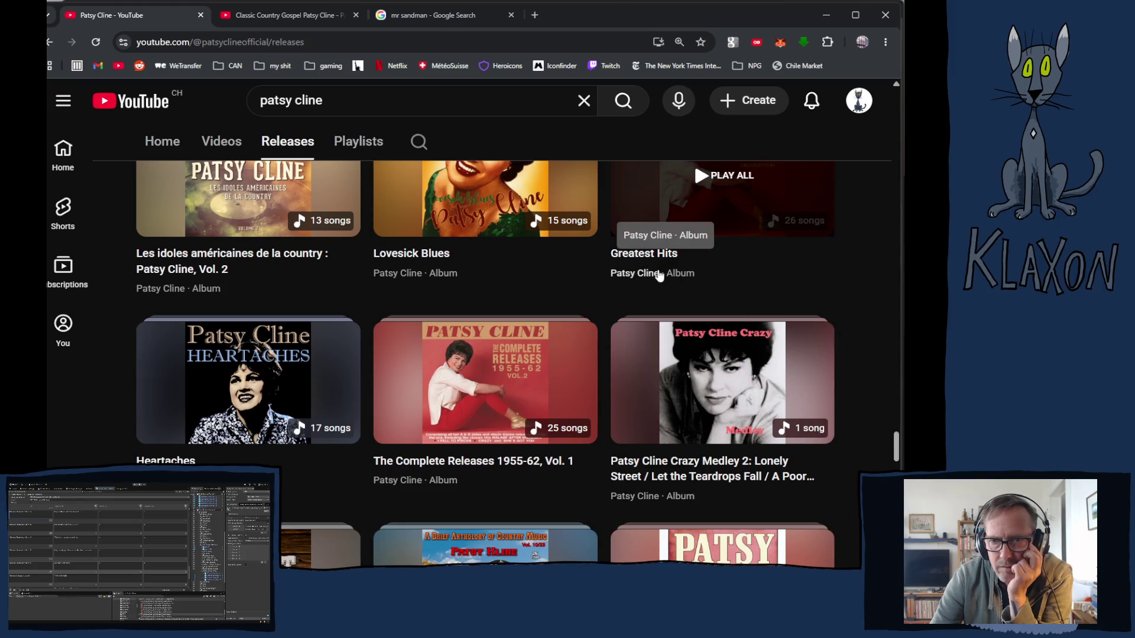
{"action": "scroll", "coordinate": [680, 275], "scroll_direction": "up", "scroll_amount": 1}
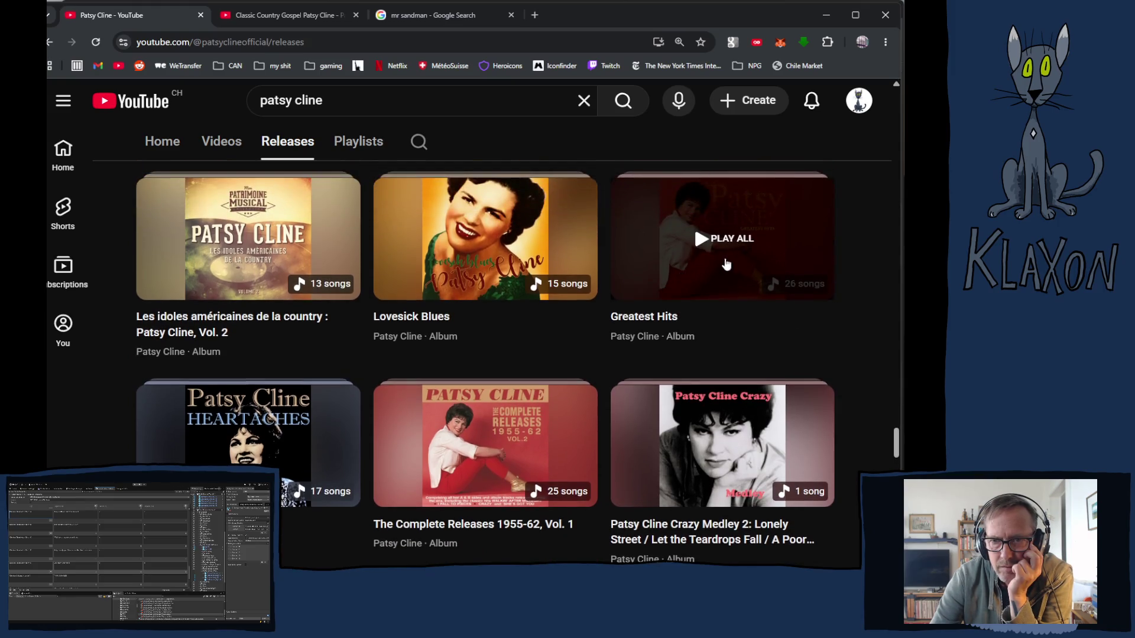
{"action": "left_click", "coordinate": [693, 222]}
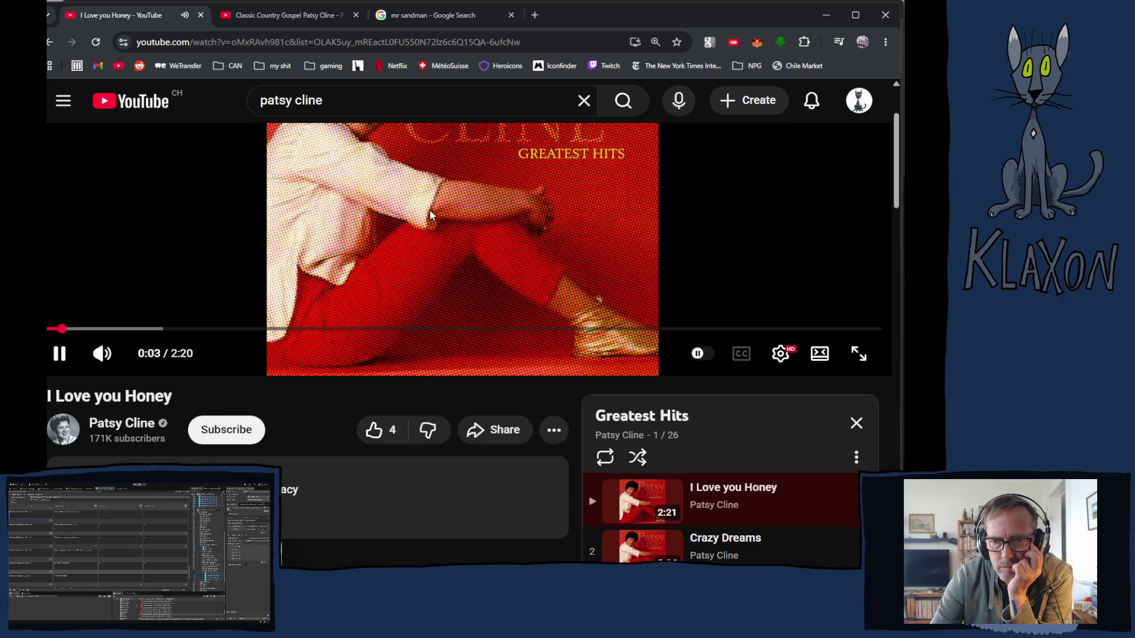
Pause the I Love You Honey track and scroll down the Greatest Hits playlist
{"action": "left_click", "coordinate": [431, 215]}
{"action": "scroll", "coordinate": [721, 532], "scroll_direction": "down", "scroll_amount": 2}
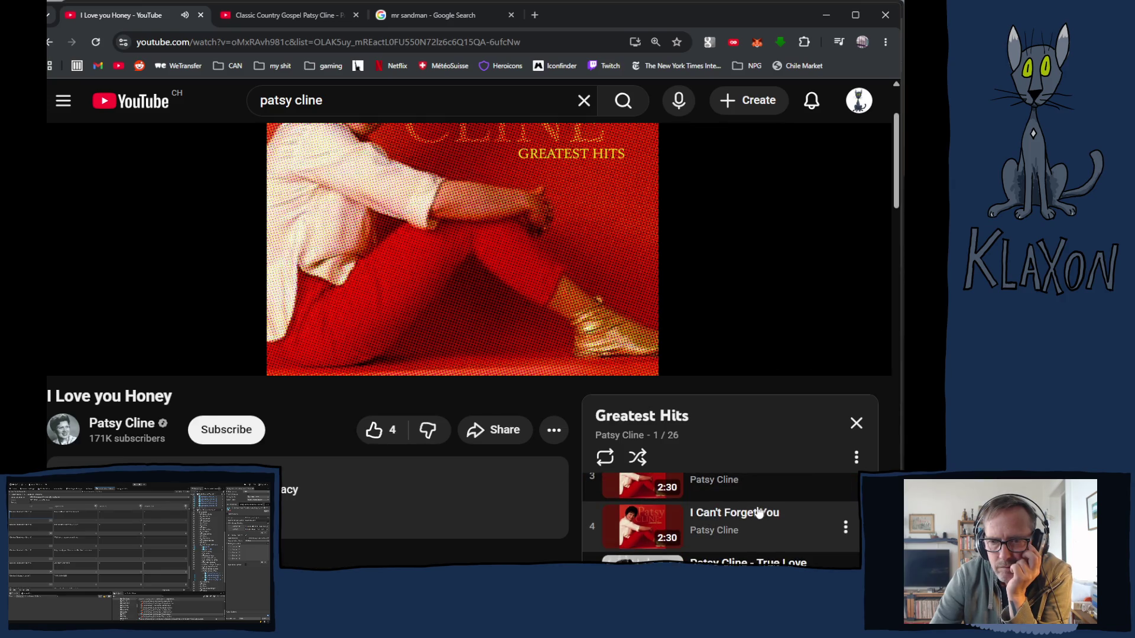
{"action": "scroll", "coordinate": [763, 517], "scroll_direction": "down", "scroll_amount": 2}
{"action": "scroll", "coordinate": [780, 519], "scroll_direction": "down", "scroll_amount": 1}
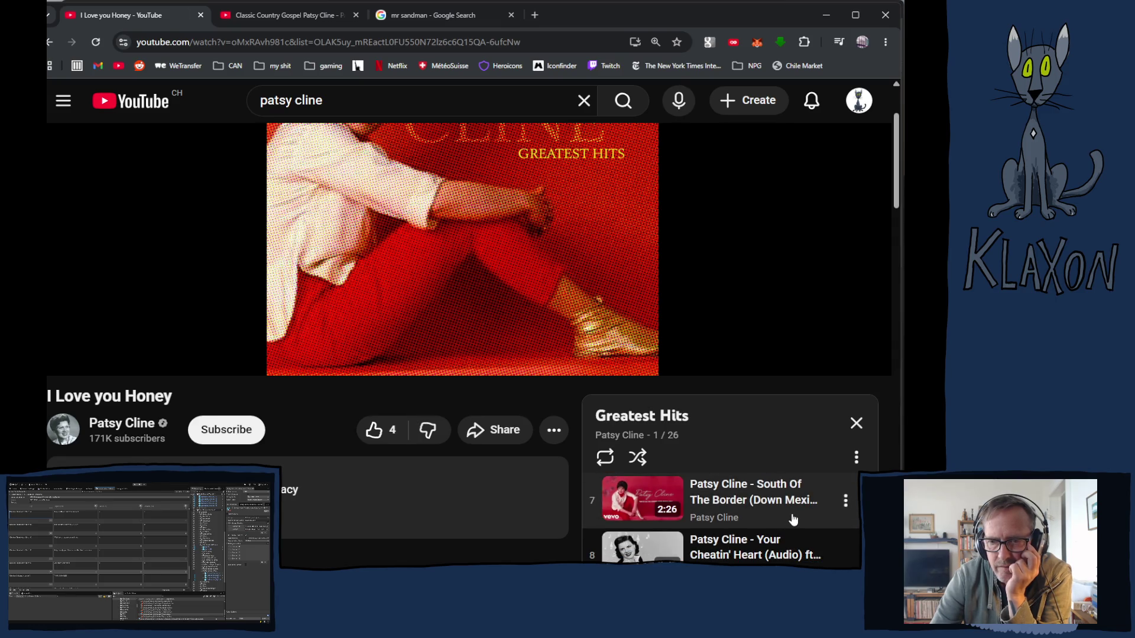
{"action": "scroll", "coordinate": [793, 519], "scroll_direction": "down", "scroll_amount": 1}
{"action": "scroll", "coordinate": [793, 517], "scroll_direction": "down", "scroll_amount": 1}
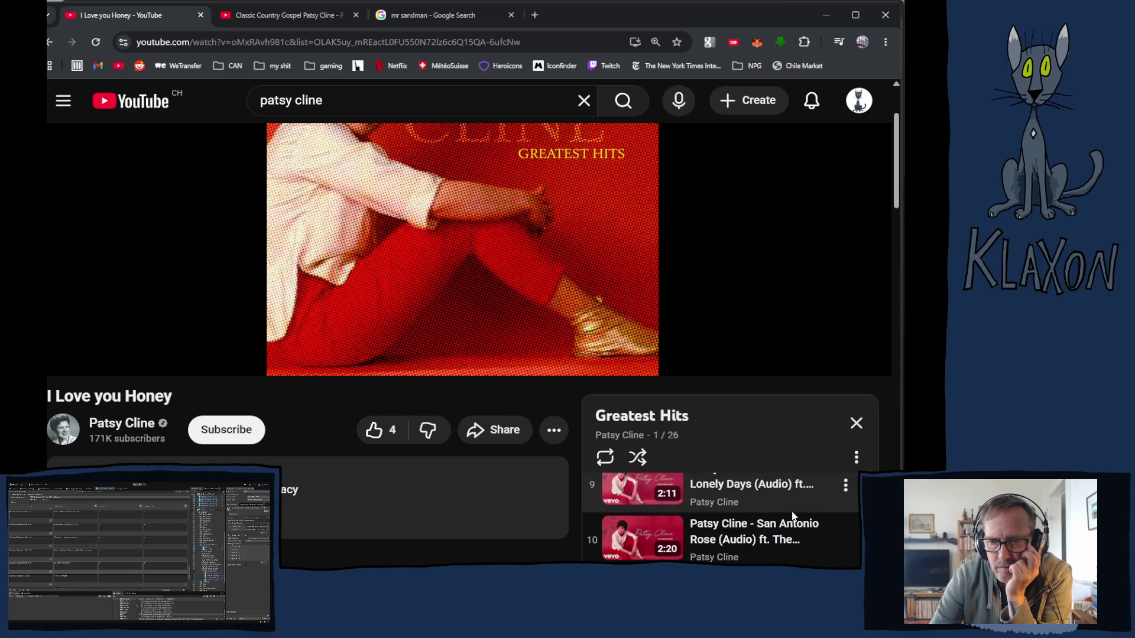
{"action": "scroll", "coordinate": [793, 517], "scroll_direction": "down", "scroll_amount": 1}
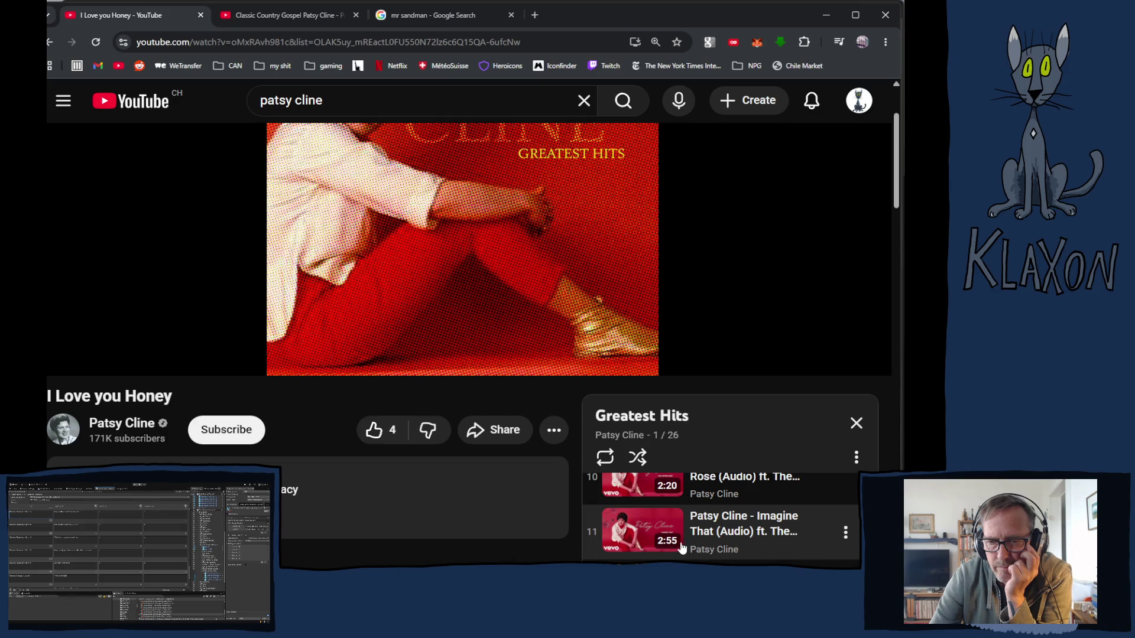
Play track 11, Imagine That (Audio) ft. The Jordanaires, and scroll to its details
{"action": "left_click", "coordinate": [634, 527]}
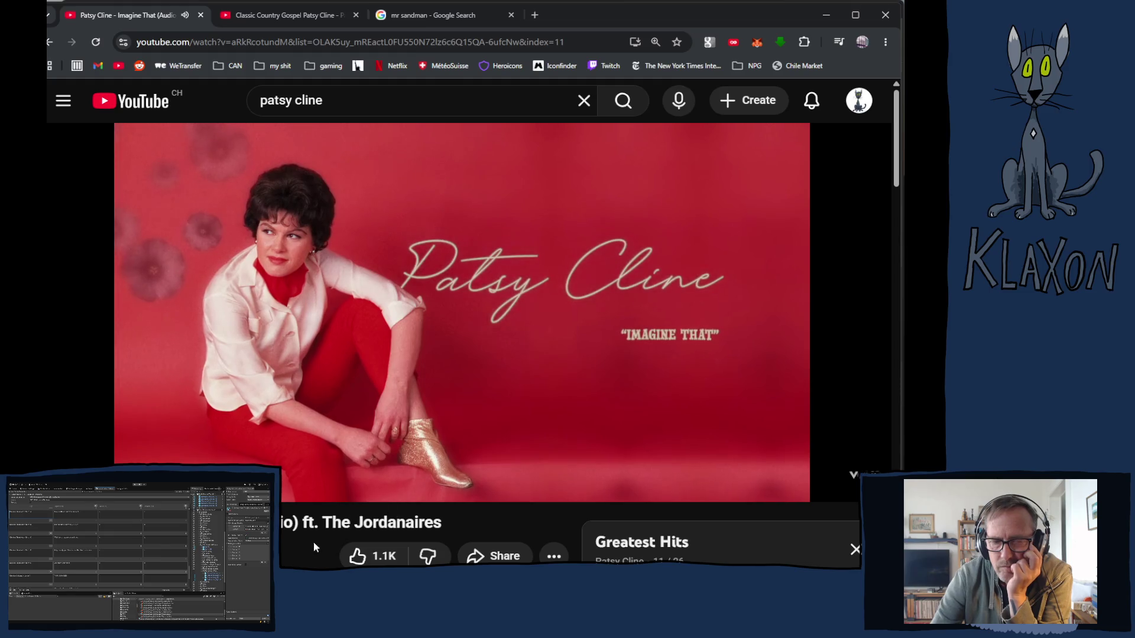
{"action": "scroll", "coordinate": [300, 538], "scroll_direction": "down", "scroll_amount": 2}
{"action": "scroll", "coordinate": [318, 546], "scroll_direction": "down", "scroll_amount": 2}
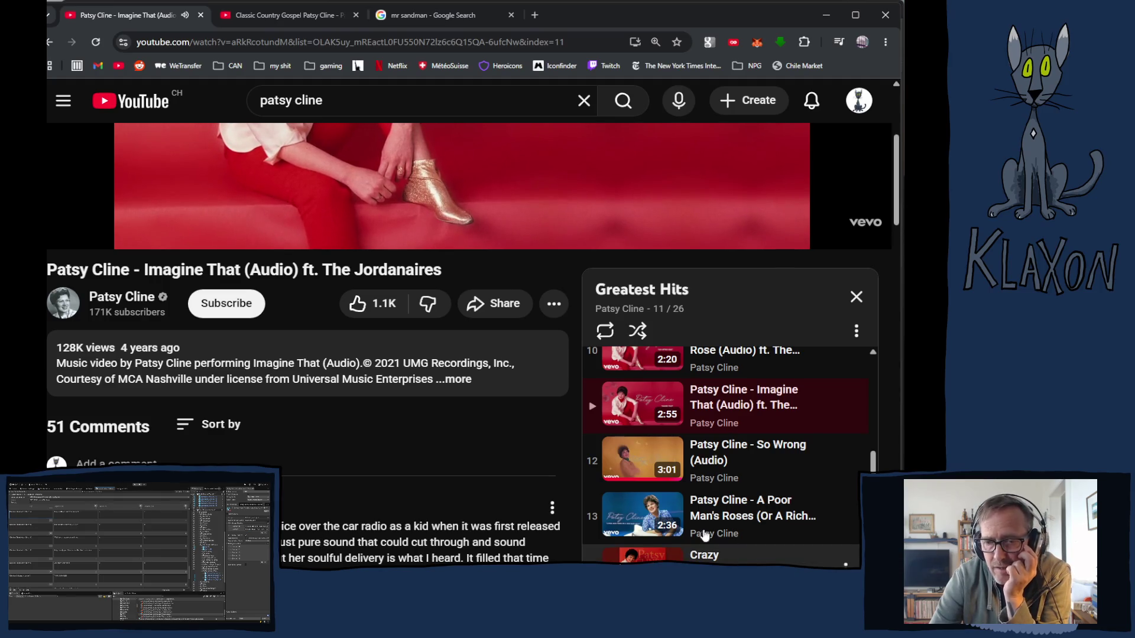
{"action": "scroll", "coordinate": [695, 515], "scroll_direction": "down", "scroll_amount": 2}
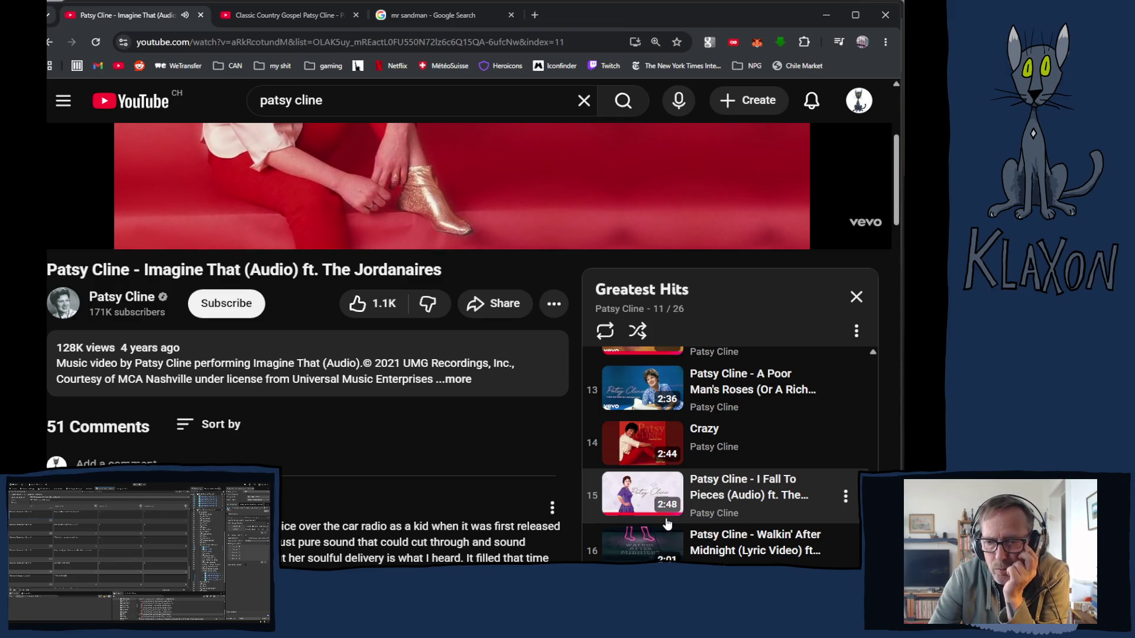
{"action": "scroll", "coordinate": [665, 521], "scroll_direction": "down", "scroll_amount": 2}
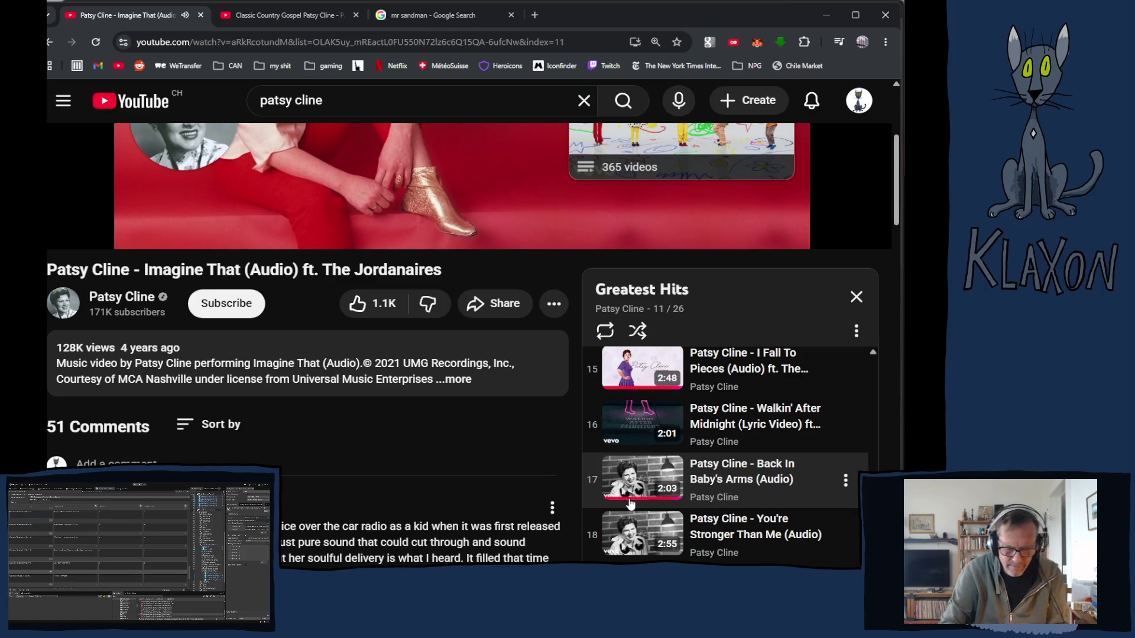
Pause Imagine That near 2:52, just before the track ends
{"action": "key", "text": "space"}
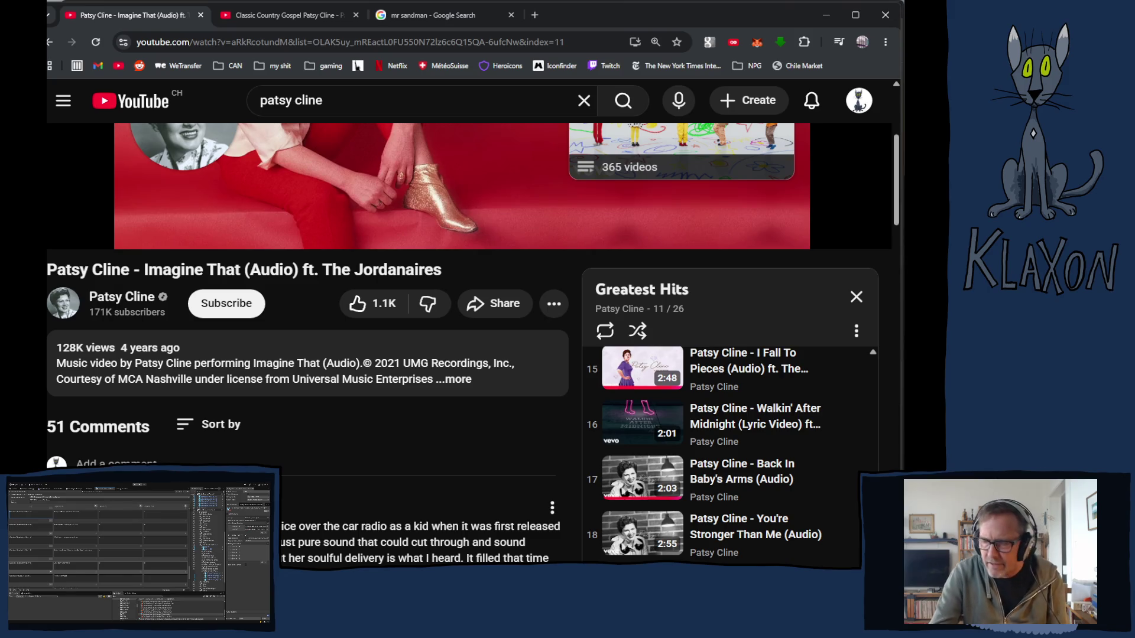
Search Google for The Shawshank Redemption and open director Frank Darabont's results
{"action": "left_click", "coordinate": [392, 14]}
{"action": "left_click", "coordinate": [262, 42]}
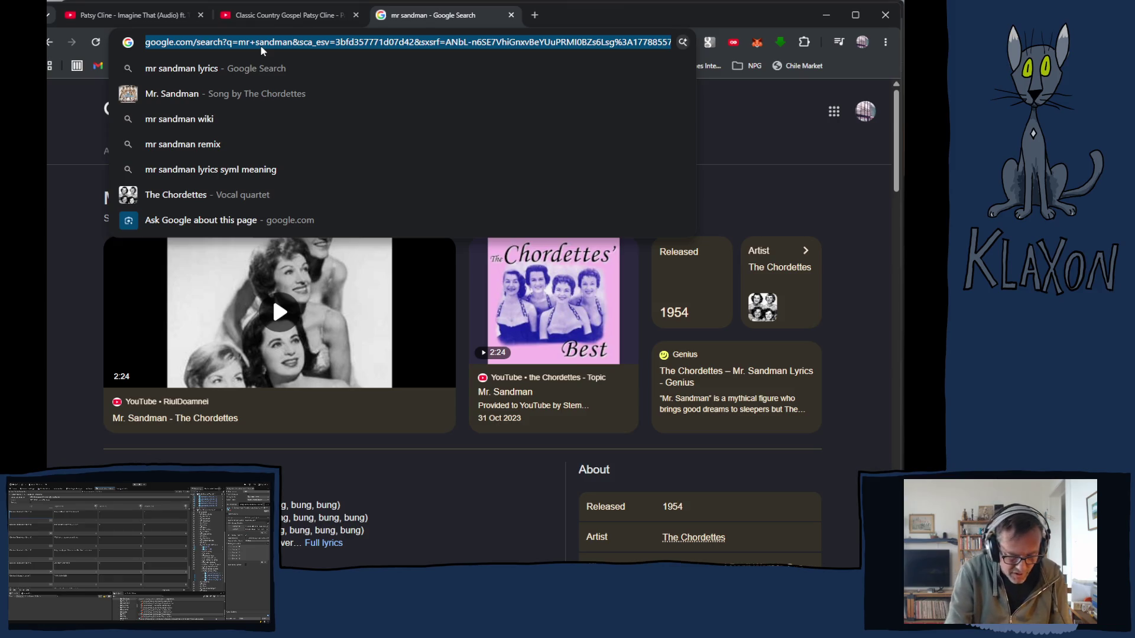
{"action": "type", "text": "shawsa"}
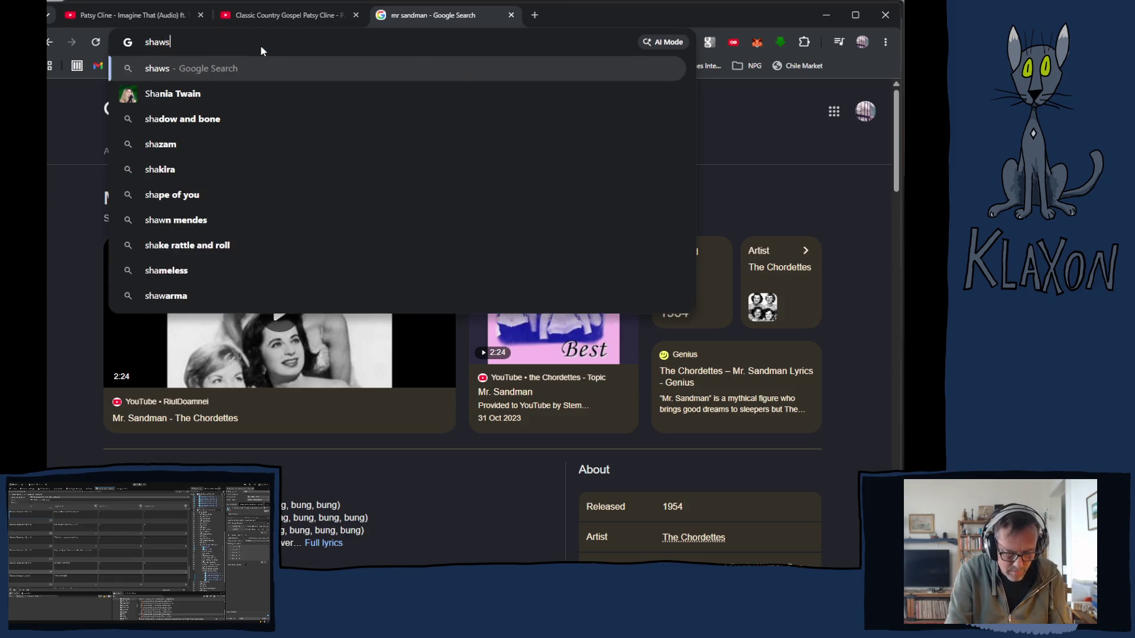
{"action": "key", "text": "Down"}
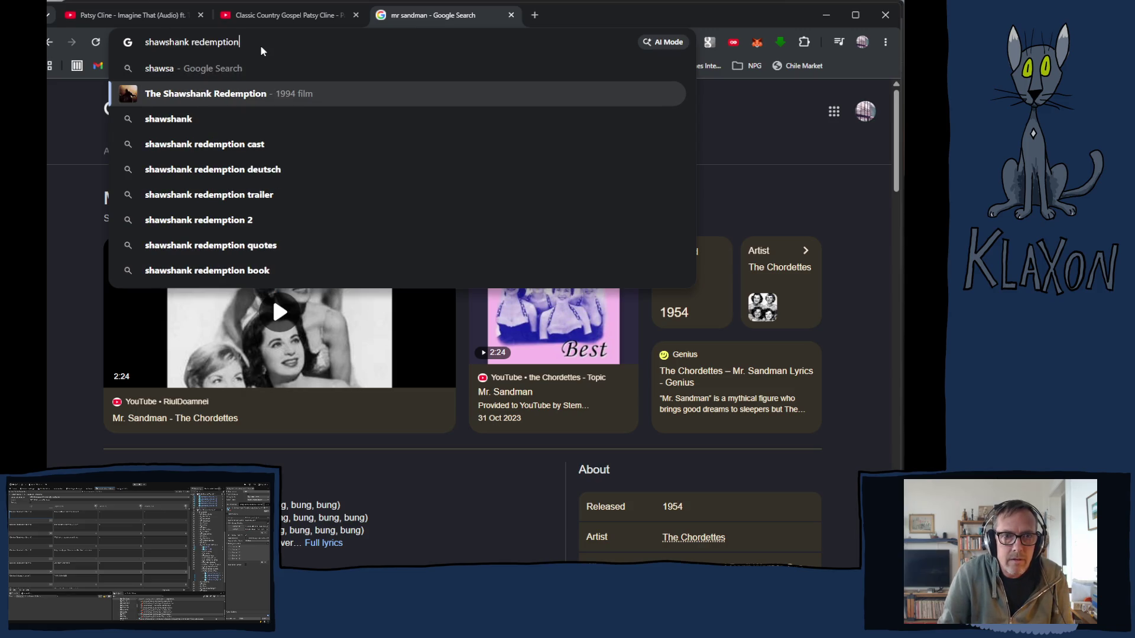
{"action": "key", "text": "Return"}
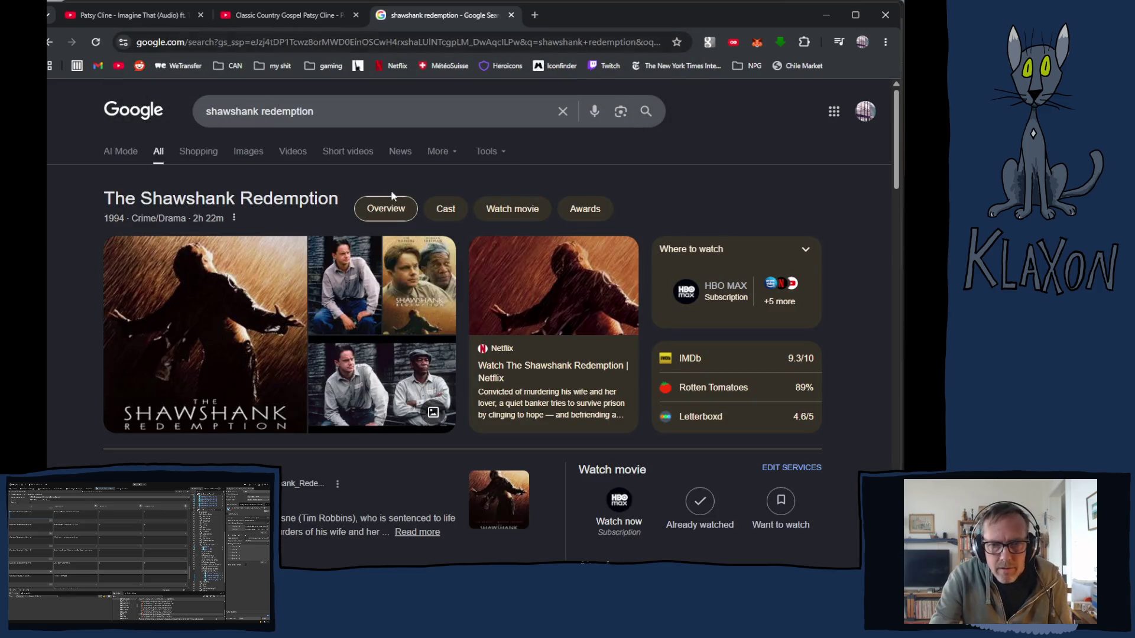
{"action": "scroll", "coordinate": [487, 318], "scroll_direction": "down", "scroll_amount": 5}
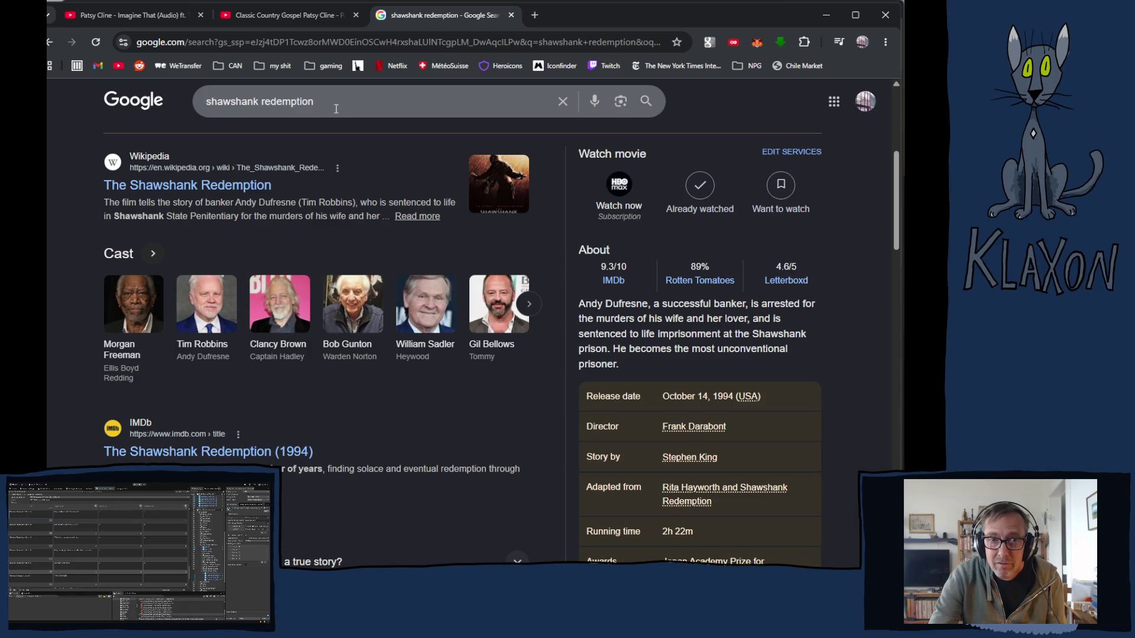
{"action": "left_click", "coordinate": [696, 428]}
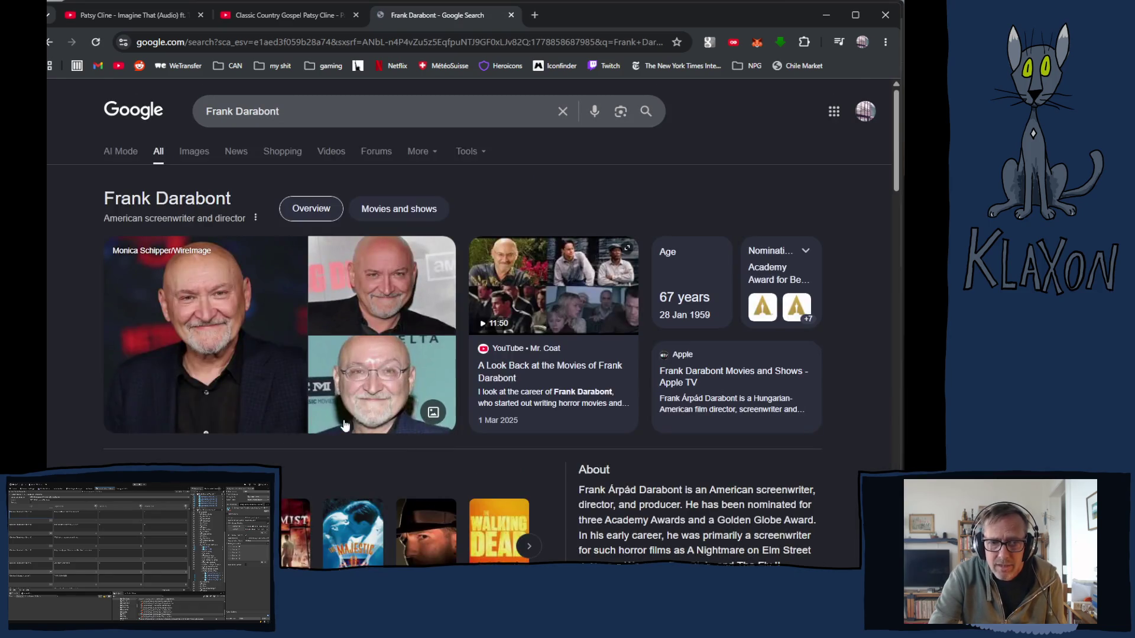
{"action": "scroll", "coordinate": [298, 410], "scroll_direction": "down", "scroll_amount": 6}
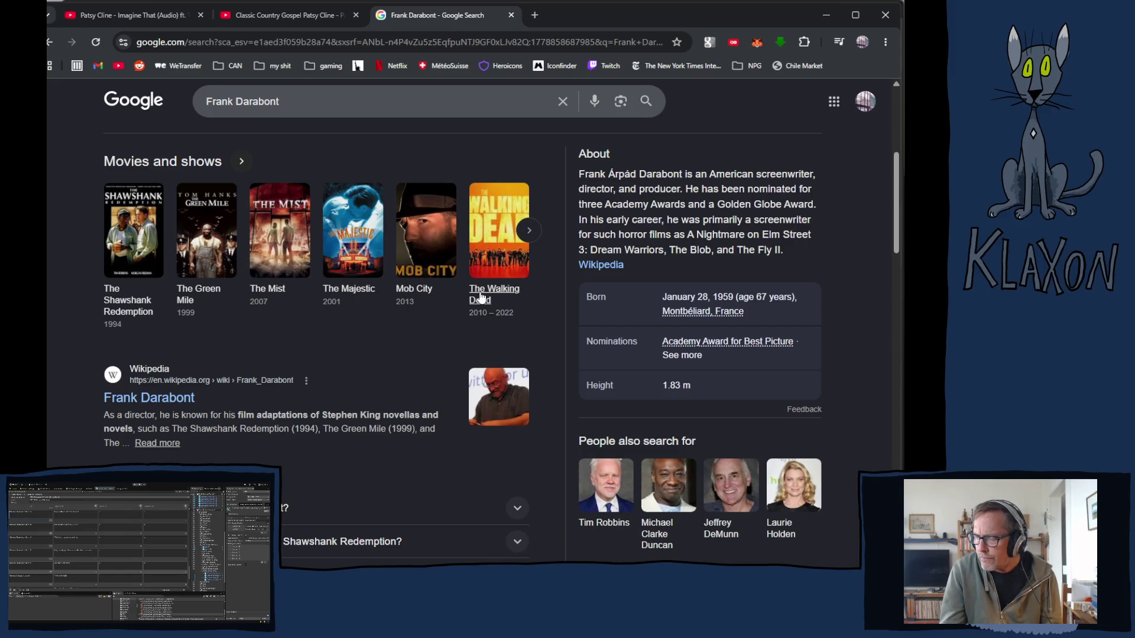
{"action": "left_click", "coordinate": [285, 109]}
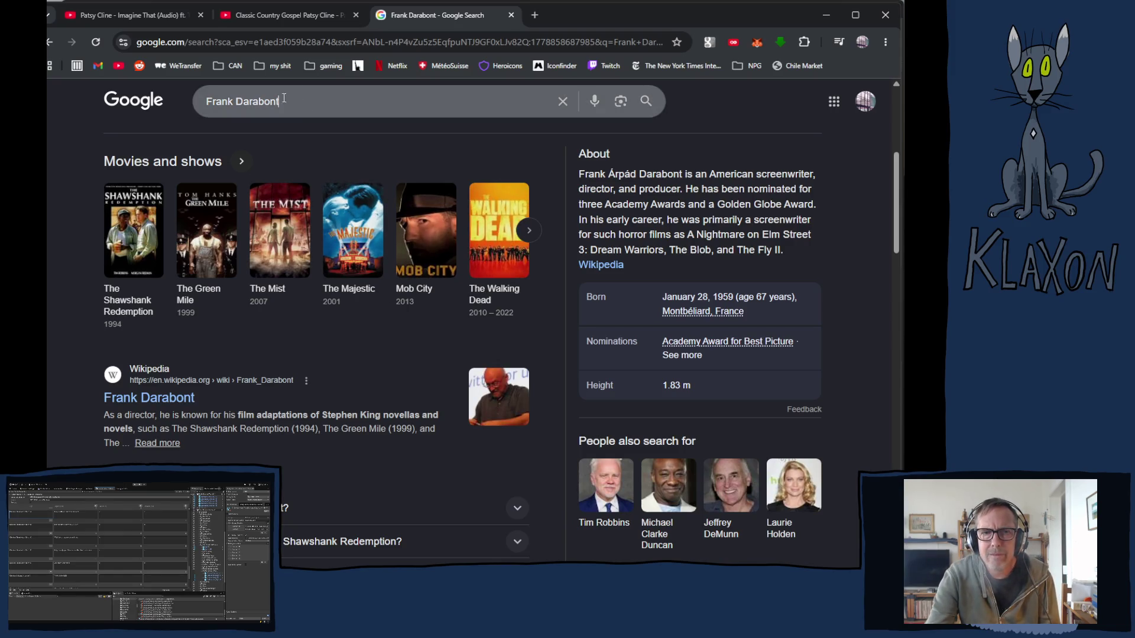
Replace the Google query with 'carrie' and scroll to the 1976 film's cast row
{"action": "key", "text": "ctrl+a"}
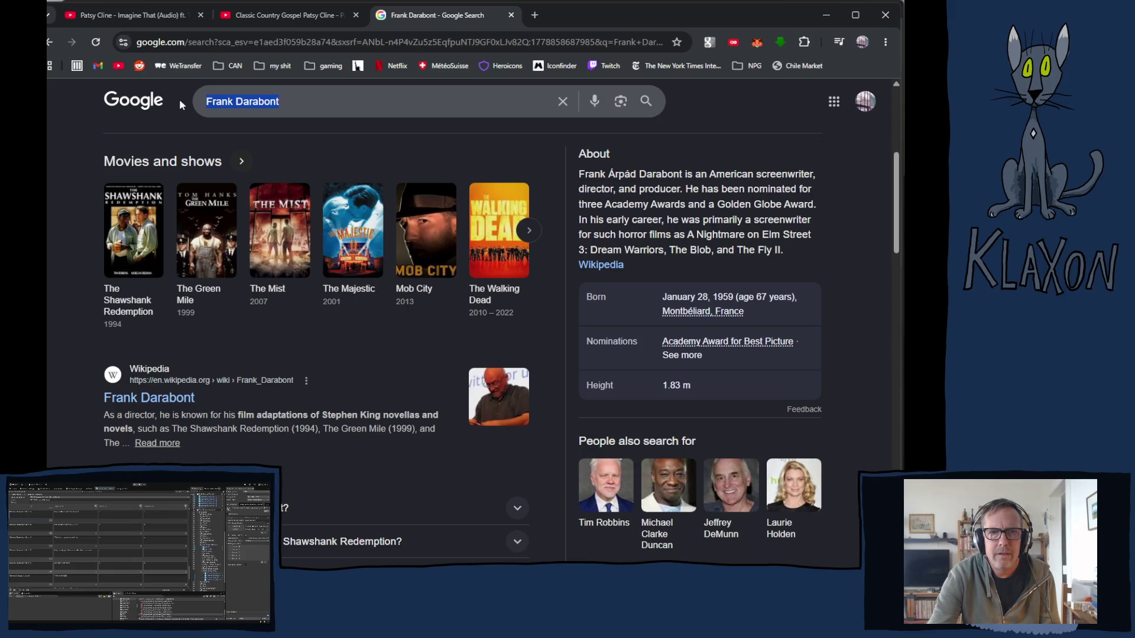
{"action": "type", "text": "ca"}
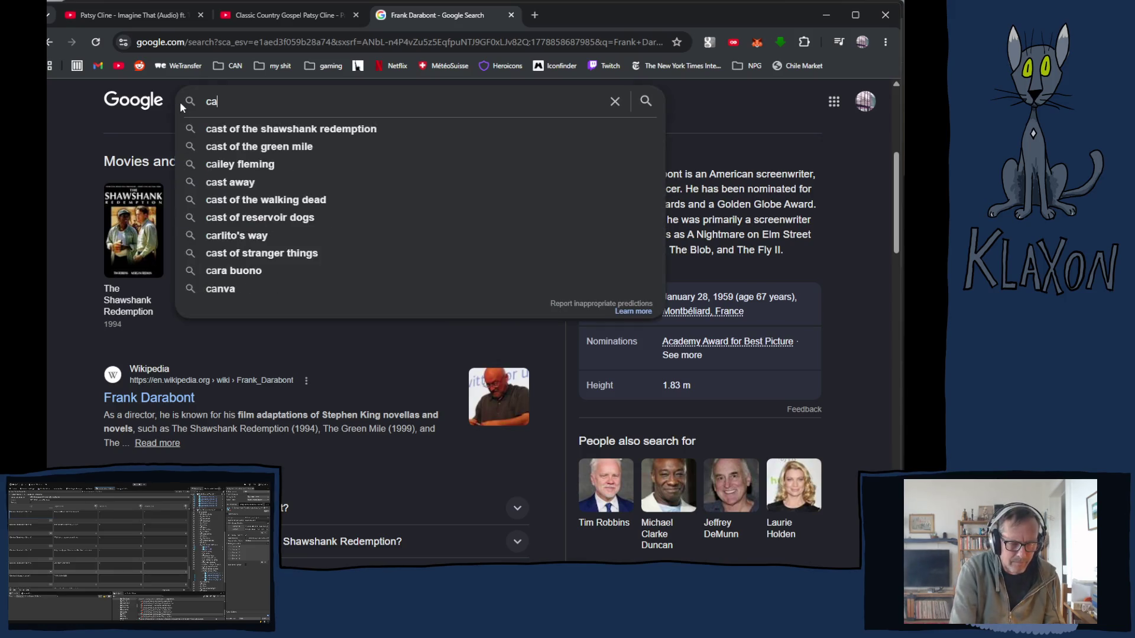
{"action": "type", "text": "rrie"}
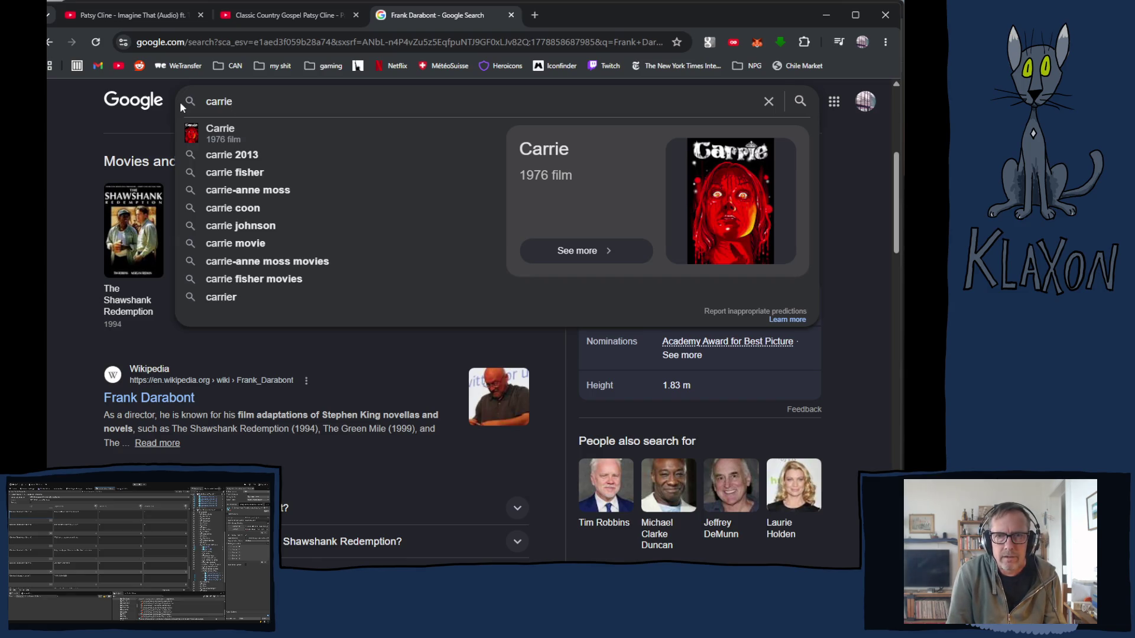
{"action": "key", "text": "Return"}
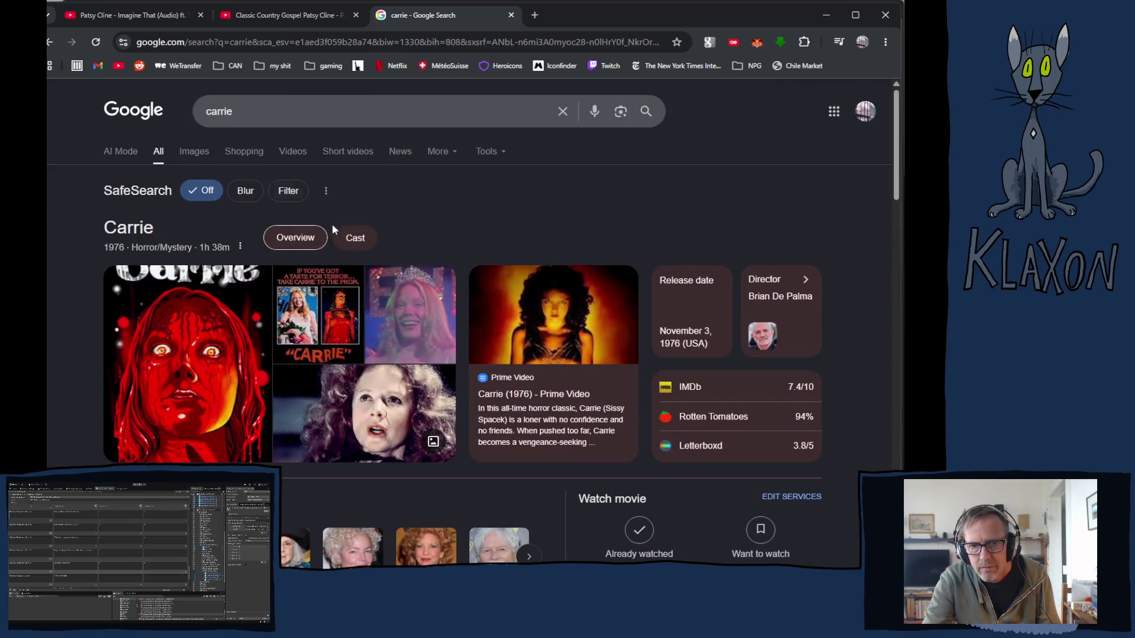
{"action": "scroll", "coordinate": [386, 269], "scroll_direction": "down", "scroll_amount": 4}
{"action": "scroll", "coordinate": [388, 274], "scroll_direction": "down", "scroll_amount": 2}
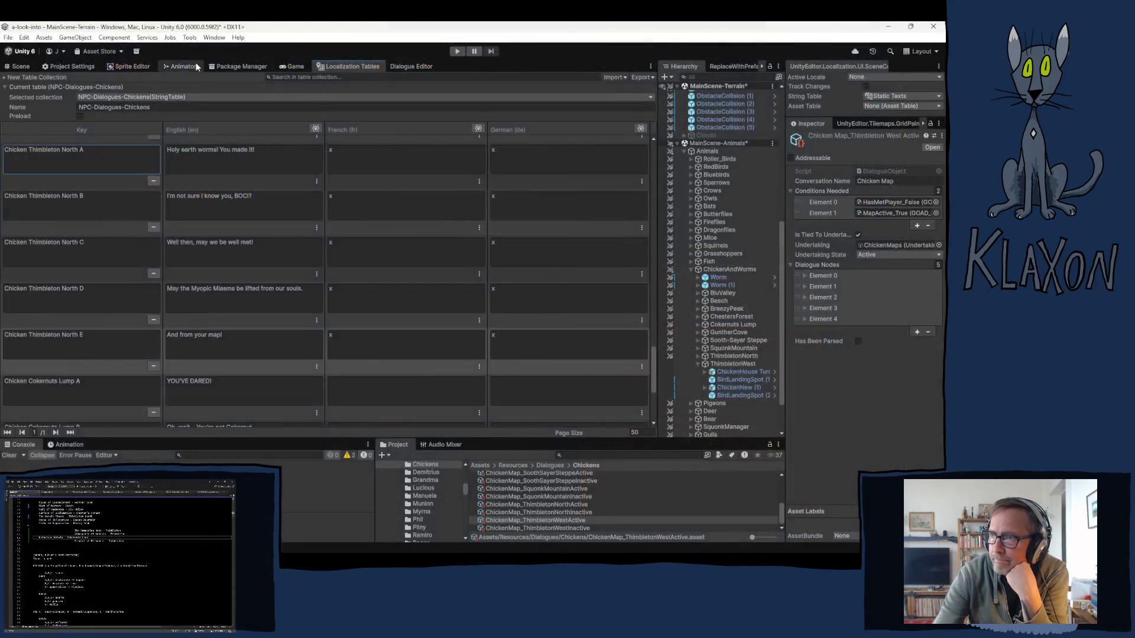
Scroll through the NPC-Dialogues-Chickens table and select the Chicken Thimbleton North A key for editing
{"action": "scroll", "coordinate": [210, 348], "scroll_direction": "down", "scroll_amount": 3}
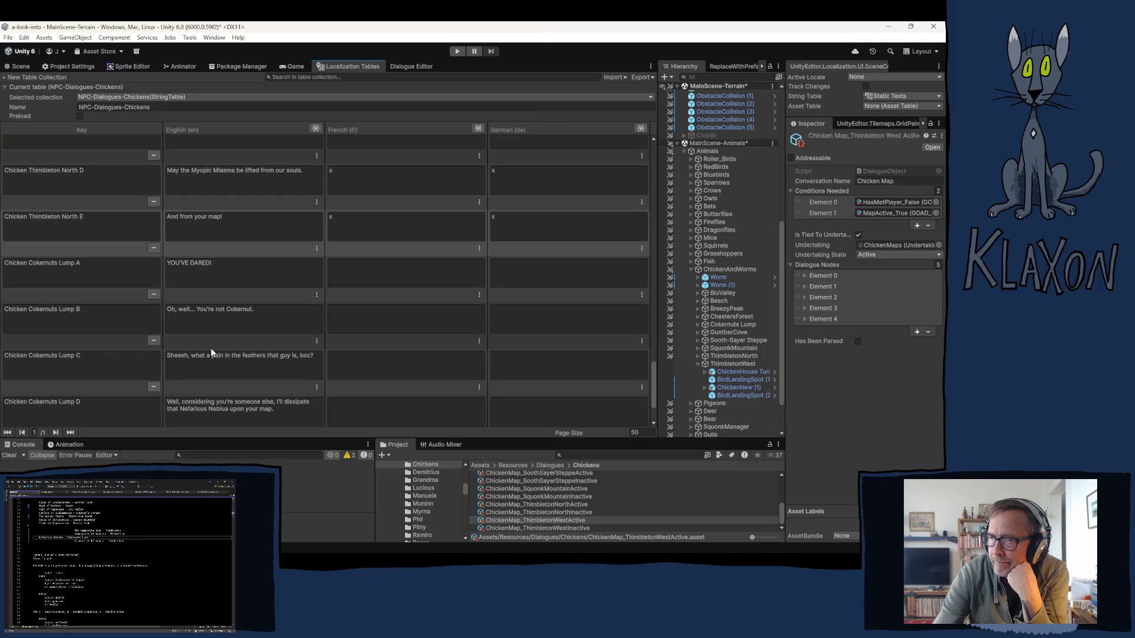
{"action": "scroll", "coordinate": [210, 352], "scroll_direction": "down", "scroll_amount": 3}
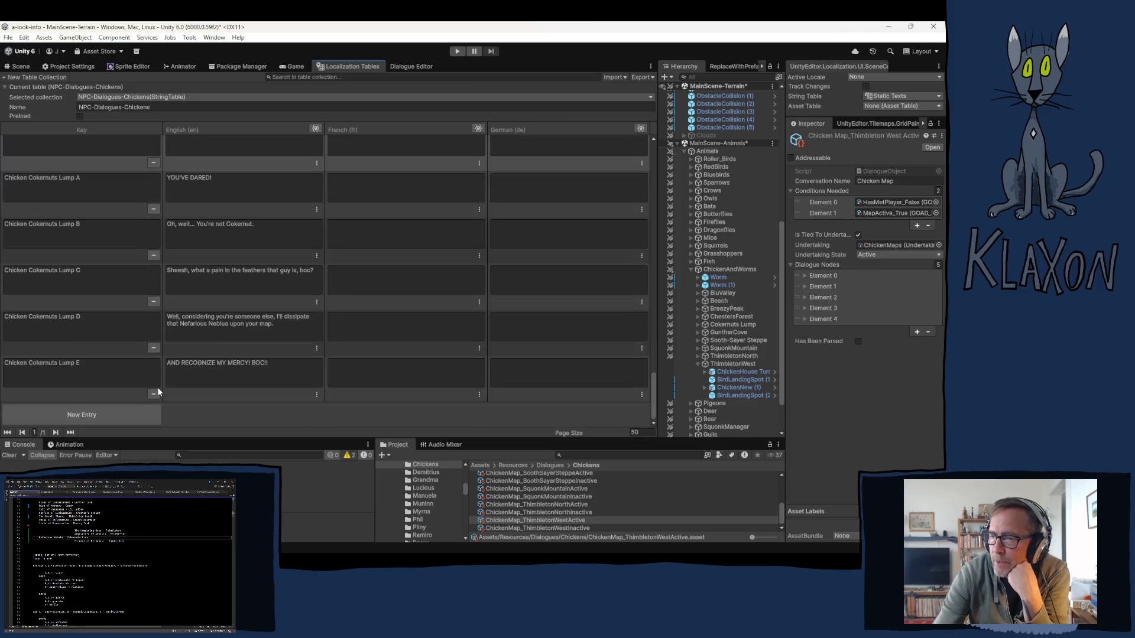
{"action": "scroll", "coordinate": [157, 387], "scroll_direction": "up", "scroll_amount": 3}
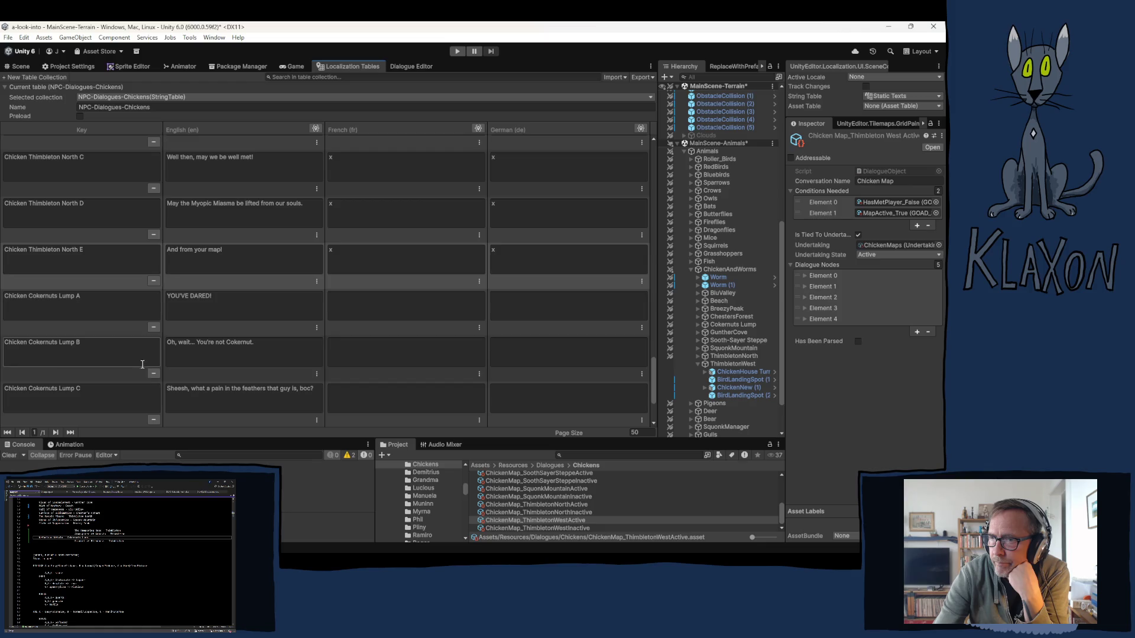
{"action": "scroll", "coordinate": [81, 222], "scroll_direction": "up", "scroll_amount": 3}
{"action": "left_click", "coordinate": [76, 185]}
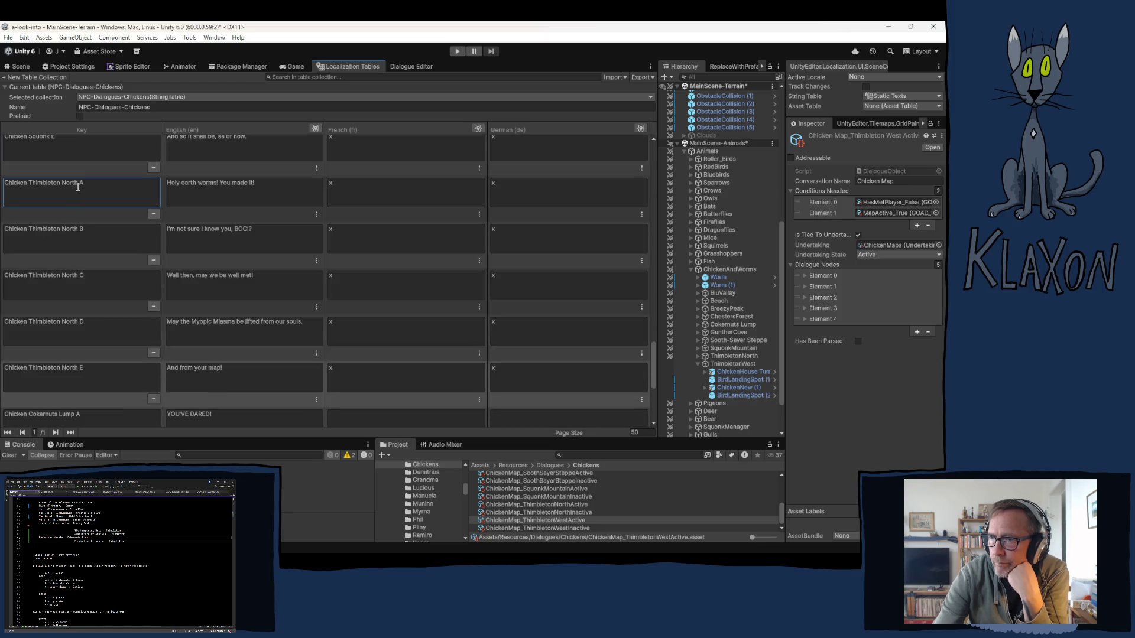
{"action": "left_click_drag", "start_coordinate": [75, 185], "coordinate": [4, 188]}
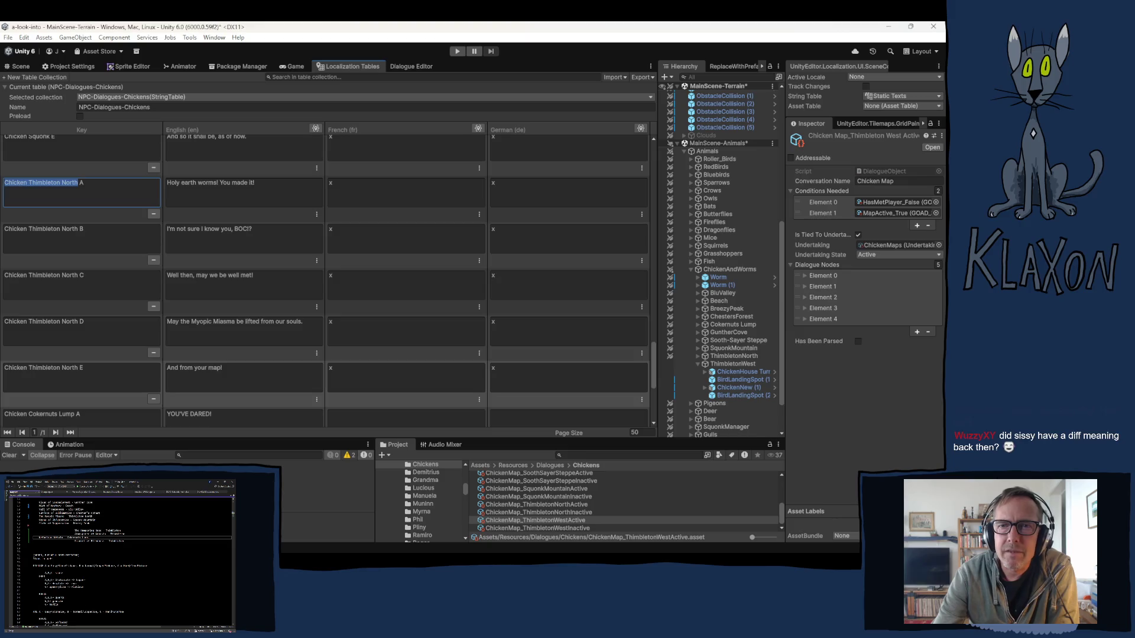
{"action": "key", "text": "alt+Tab"}
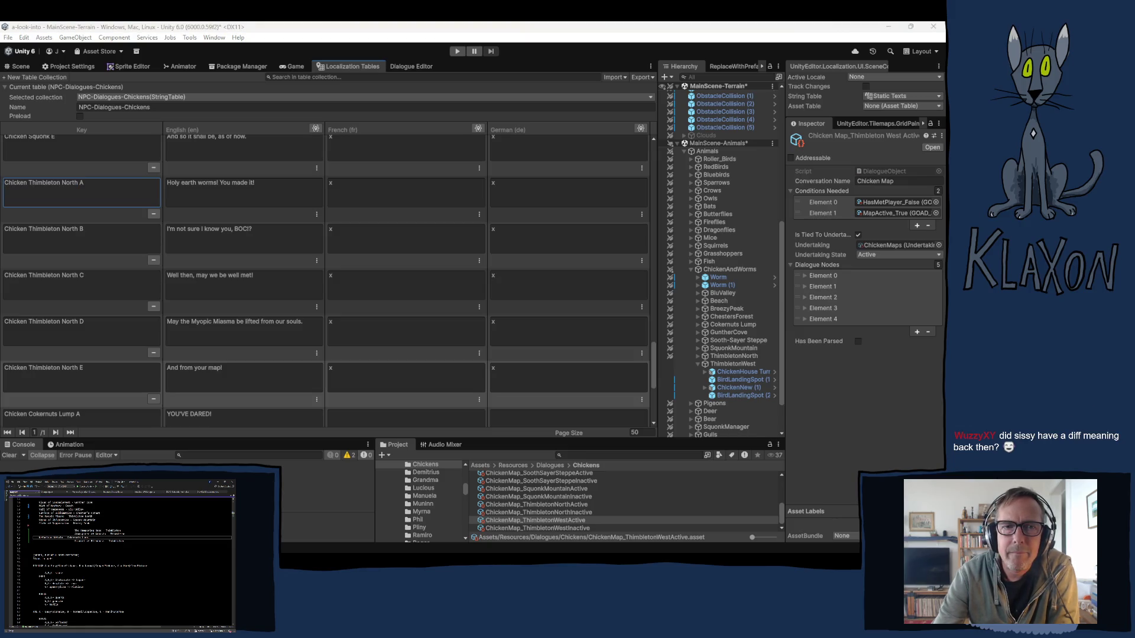
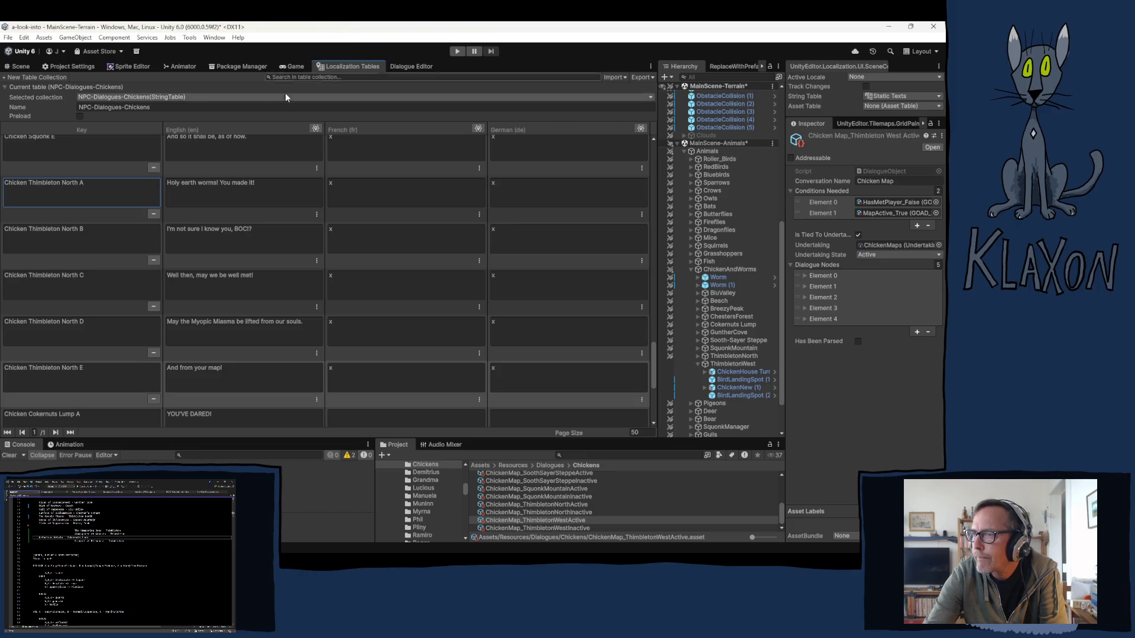
At the end of the chicken table, copy 'Chicken Thimbleton' from the Chicken Thimbleton North E key
{"action": "scroll", "coordinate": [228, 230], "scroll_direction": "down", "scroll_amount": 3}
{"action": "scroll", "coordinate": [226, 248], "scroll_direction": "down", "scroll_amount": 2}
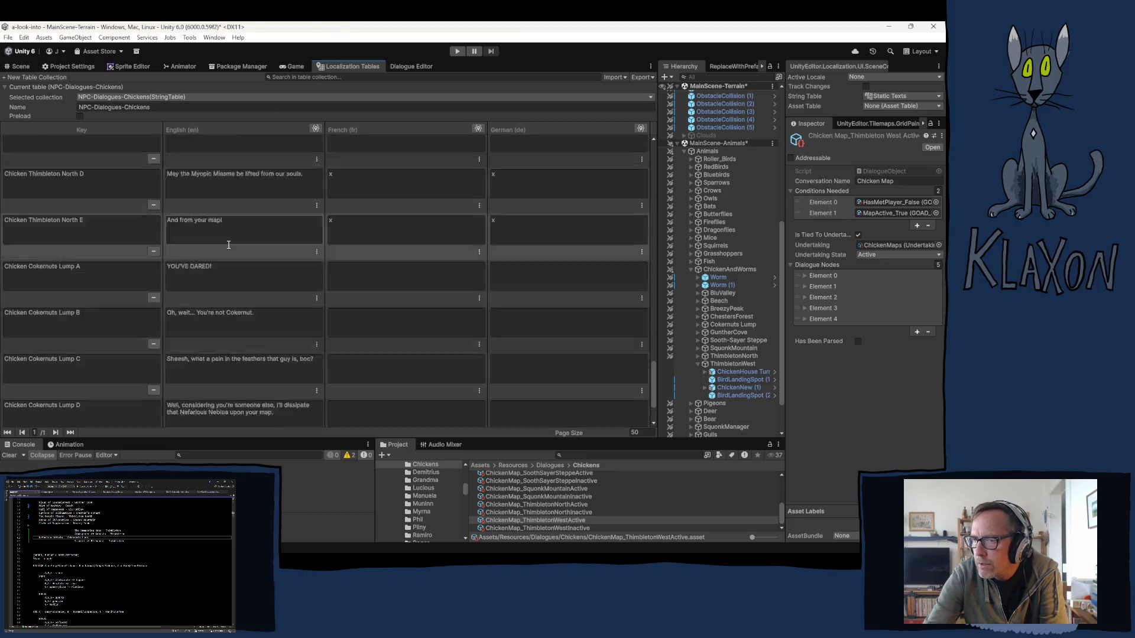
{"action": "scroll", "coordinate": [226, 244], "scroll_direction": "up", "scroll_amount": 3}
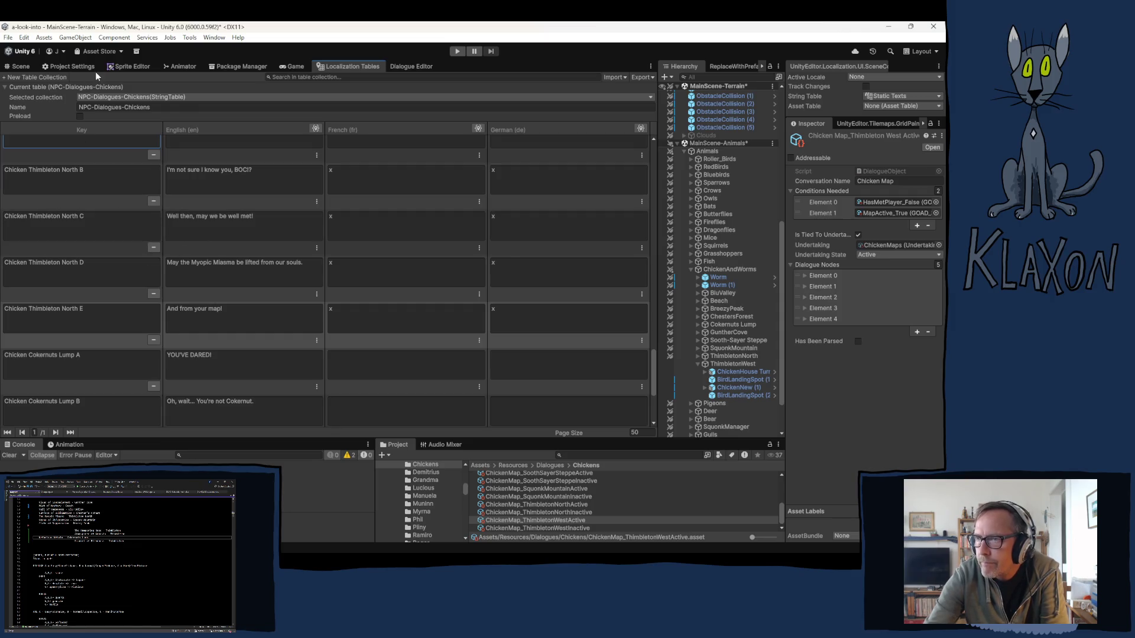
{"action": "scroll", "coordinate": [76, 142], "scroll_direction": "up", "scroll_amount": 5}
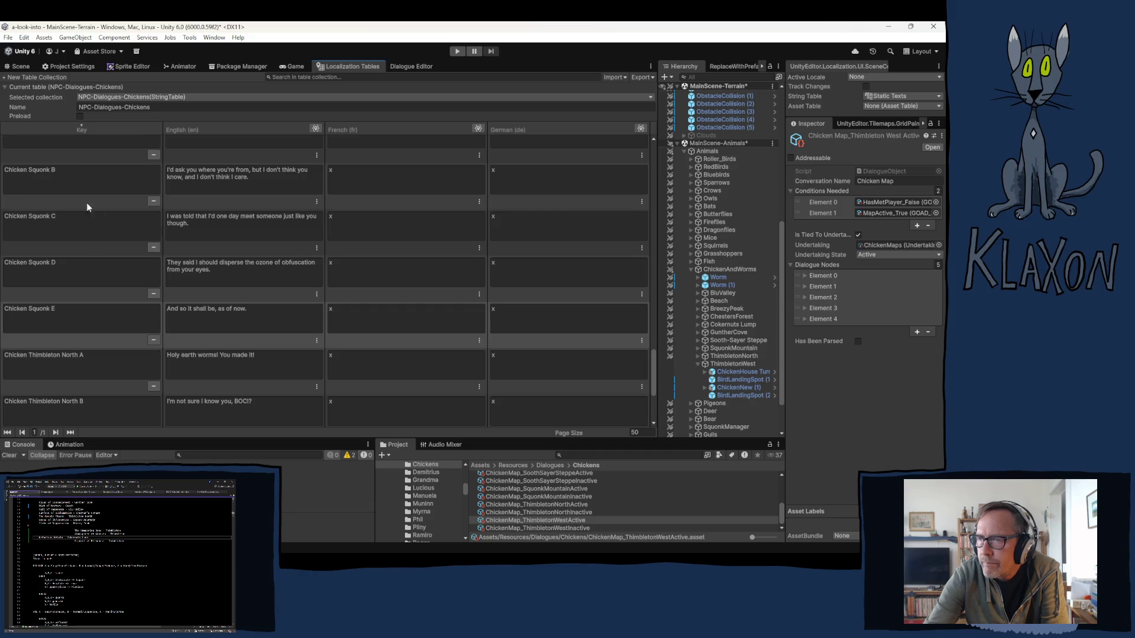
{"action": "scroll", "coordinate": [103, 225], "scroll_direction": "down", "scroll_amount": 3}
{"action": "scroll", "coordinate": [102, 225], "scroll_direction": "down", "scroll_amount": 3}
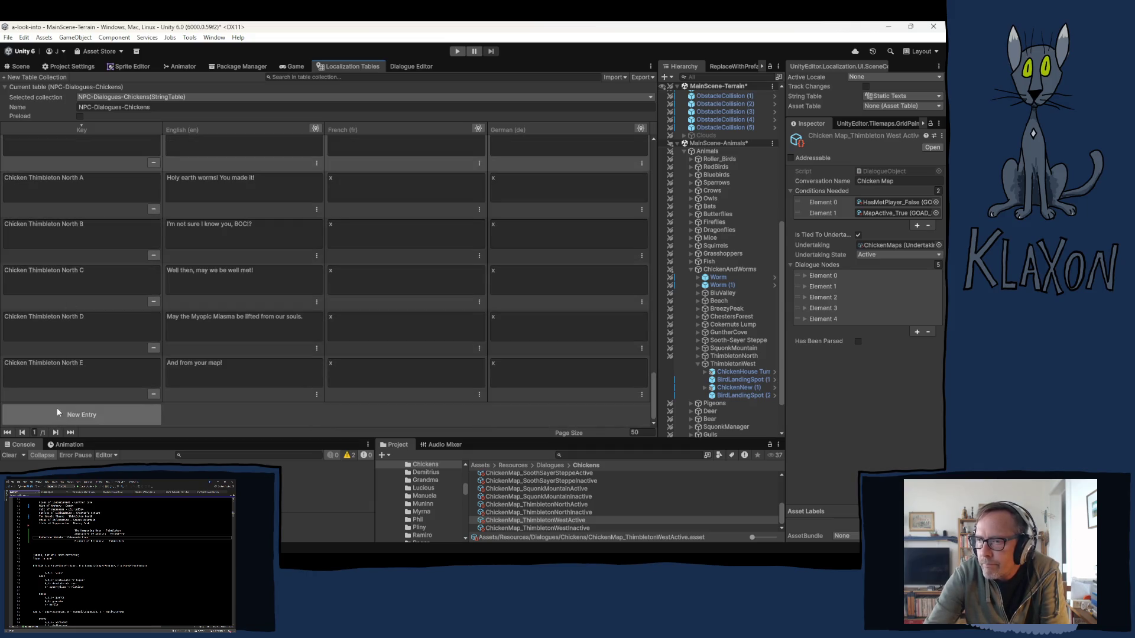
{"action": "left_click_drag", "start_coordinate": [60, 363], "coordinate": [3, 363]}
{"action": "key", "text": "ctrl+c"}
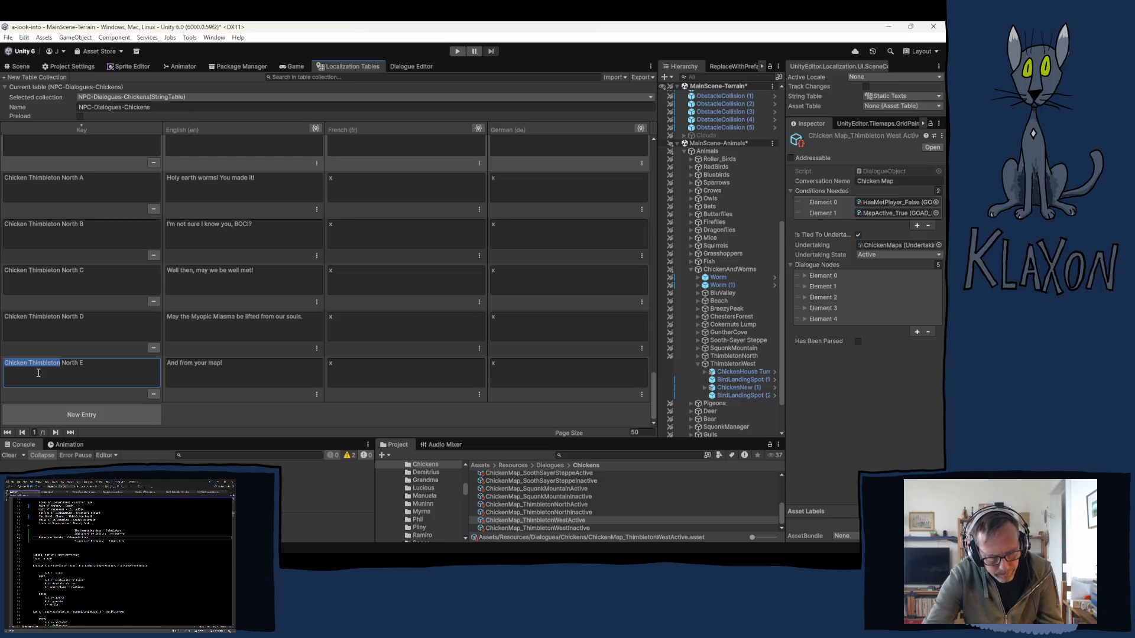
Add a new entry keyed 'Chicken Thimbleton West A' and copy its 'Chicken Thimbleton West' prefix
{"action": "left_click", "coordinate": [105, 414]}
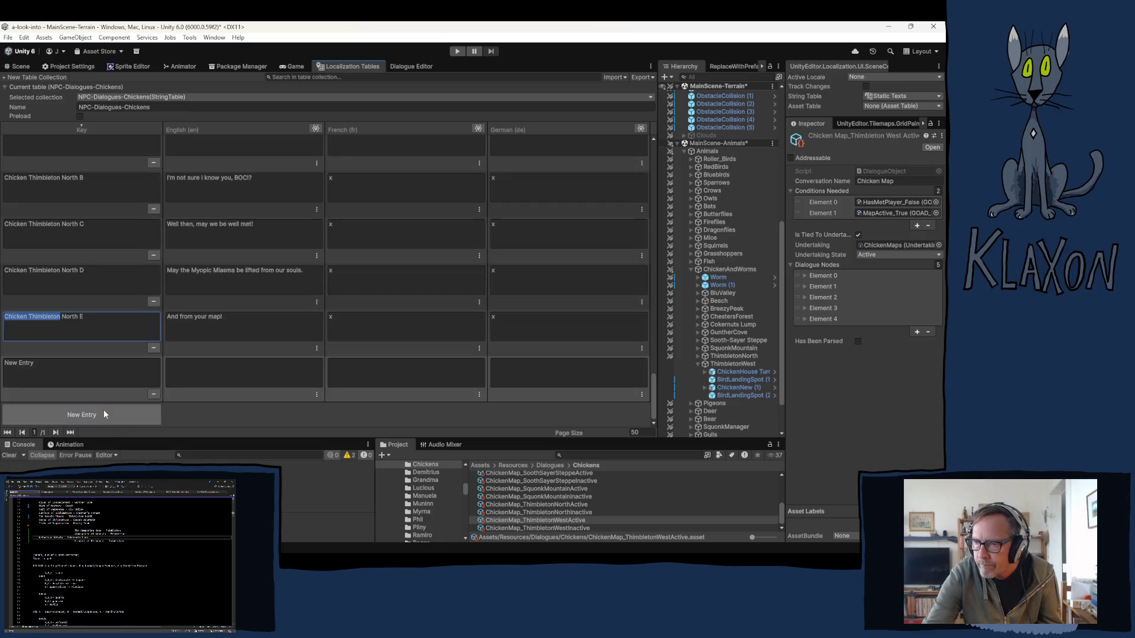
{"action": "left_click", "coordinate": [64, 371]}
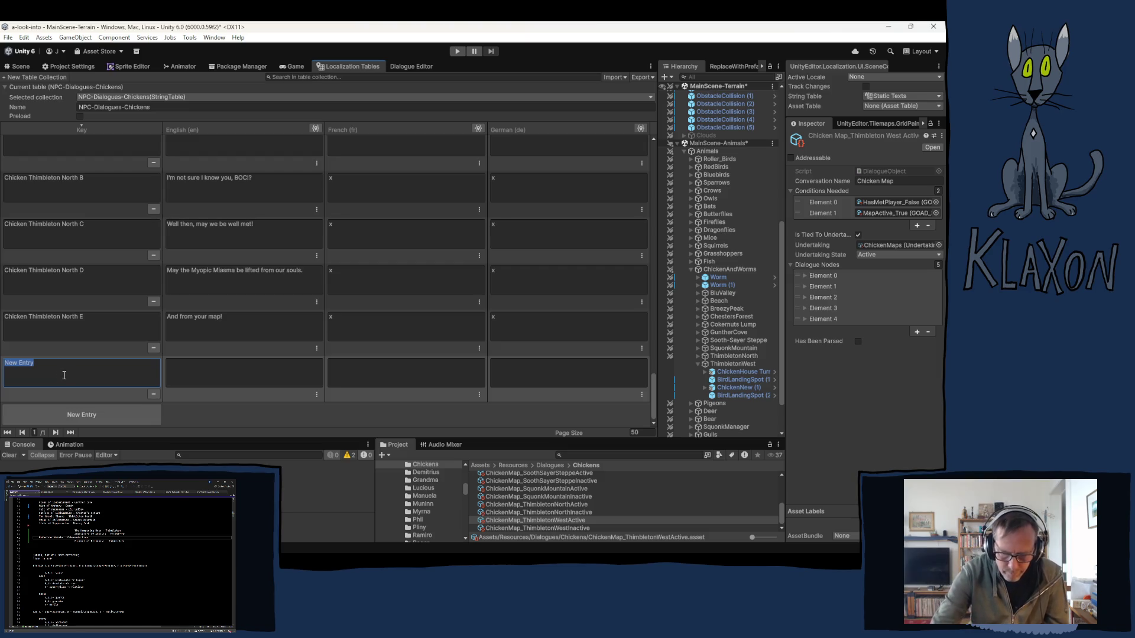
{"action": "key", "text": "ctrl+v"}
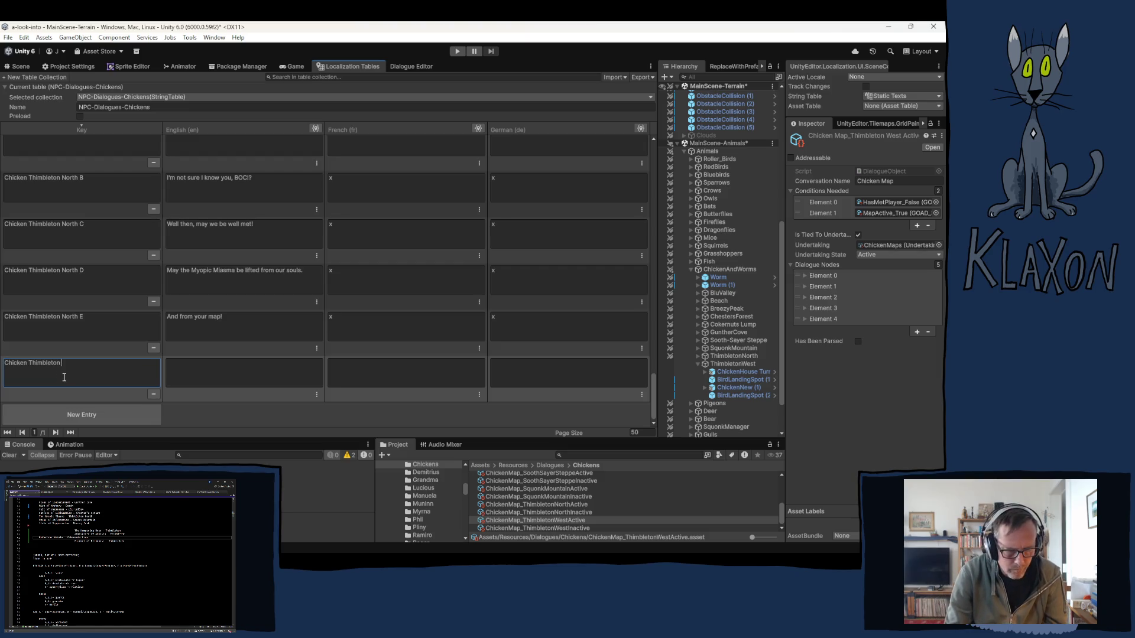
{"action": "type", "text": "West "}
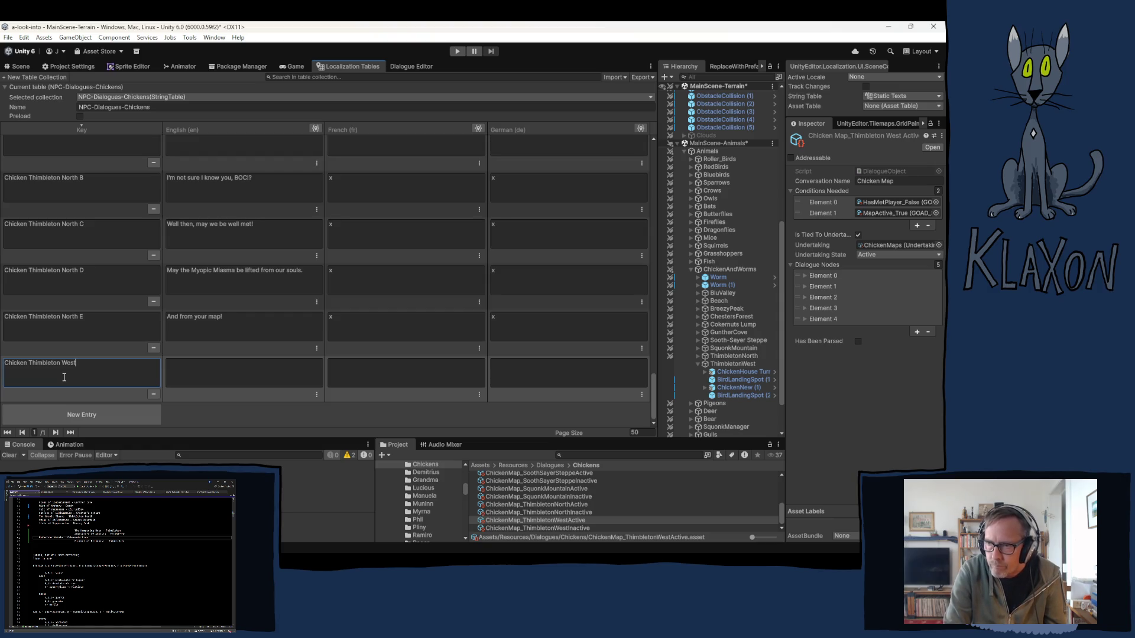
{"action": "type", "text": "A"}
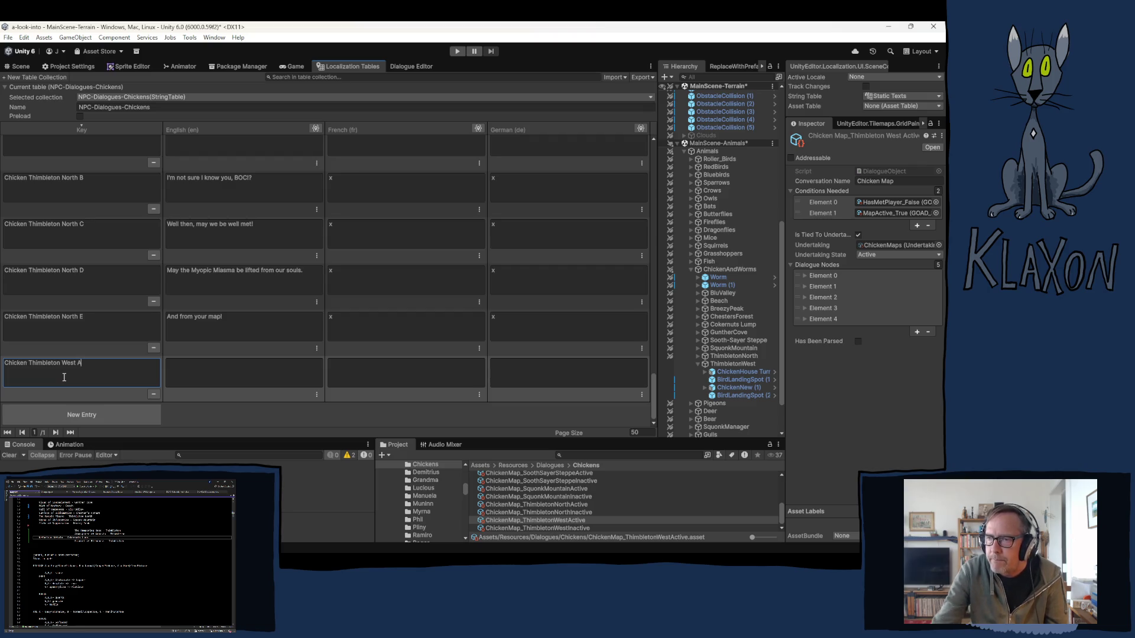
{"action": "left_click_drag", "start_coordinate": [75, 362], "coordinate": [4, 365]}
{"action": "key", "text": "ctrl+c"}
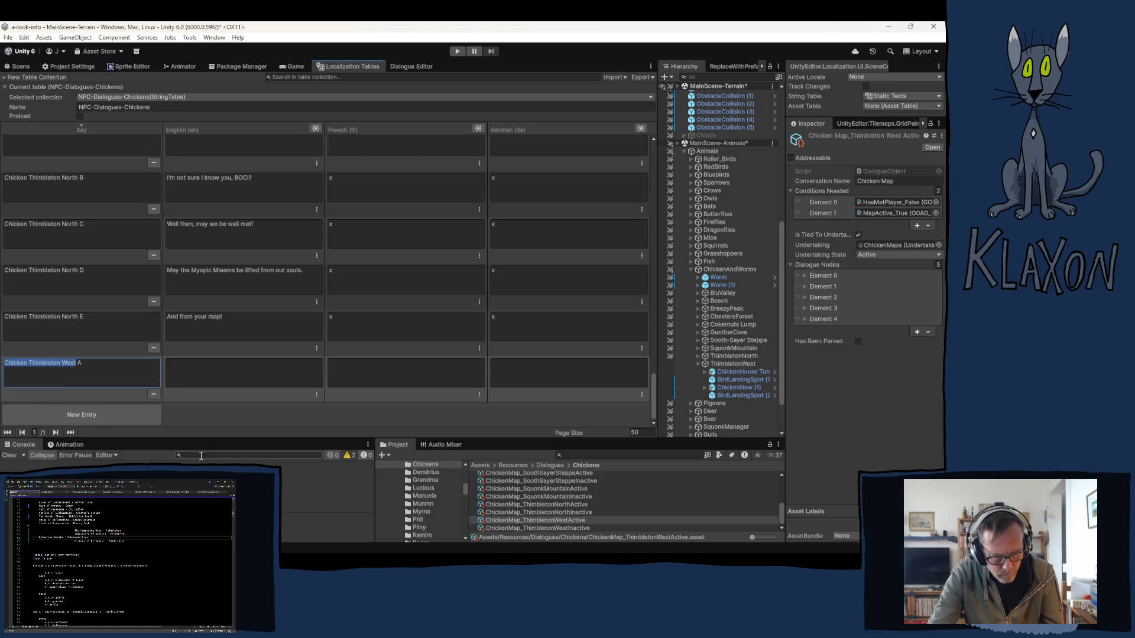
Add entries keyed 'Chicken Thimbleton West B' and 'Chicken Thimbleton West C'
{"action": "left_click", "coordinate": [94, 407]}
{"action": "left_click", "coordinate": [75, 383]}
{"action": "key", "text": "ctrl+v"}
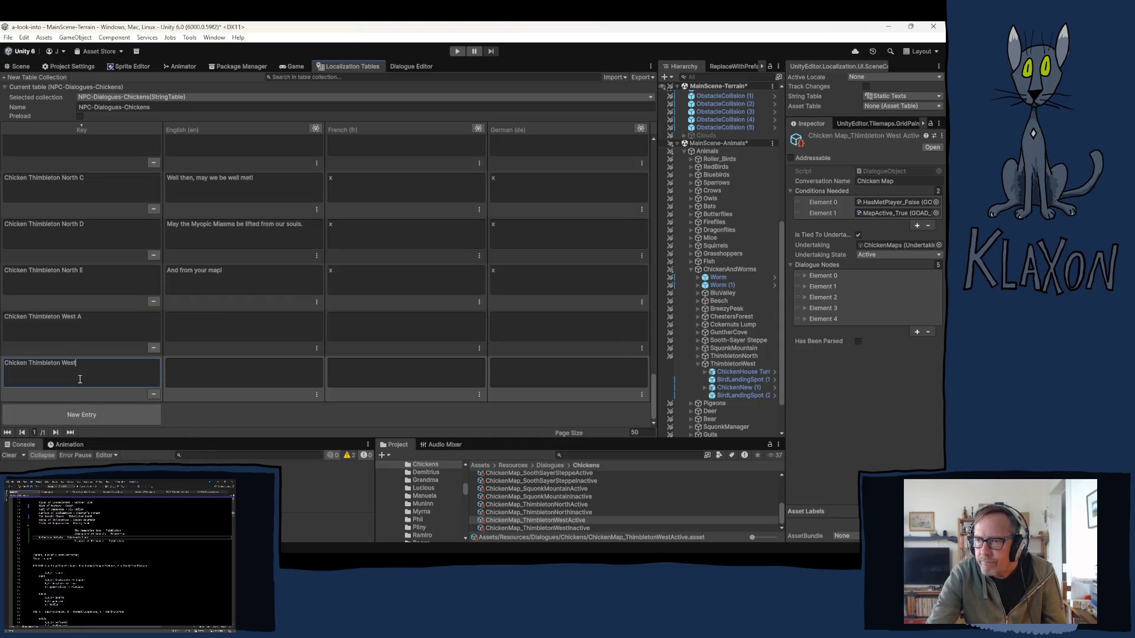
{"action": "type", "text": " B"}
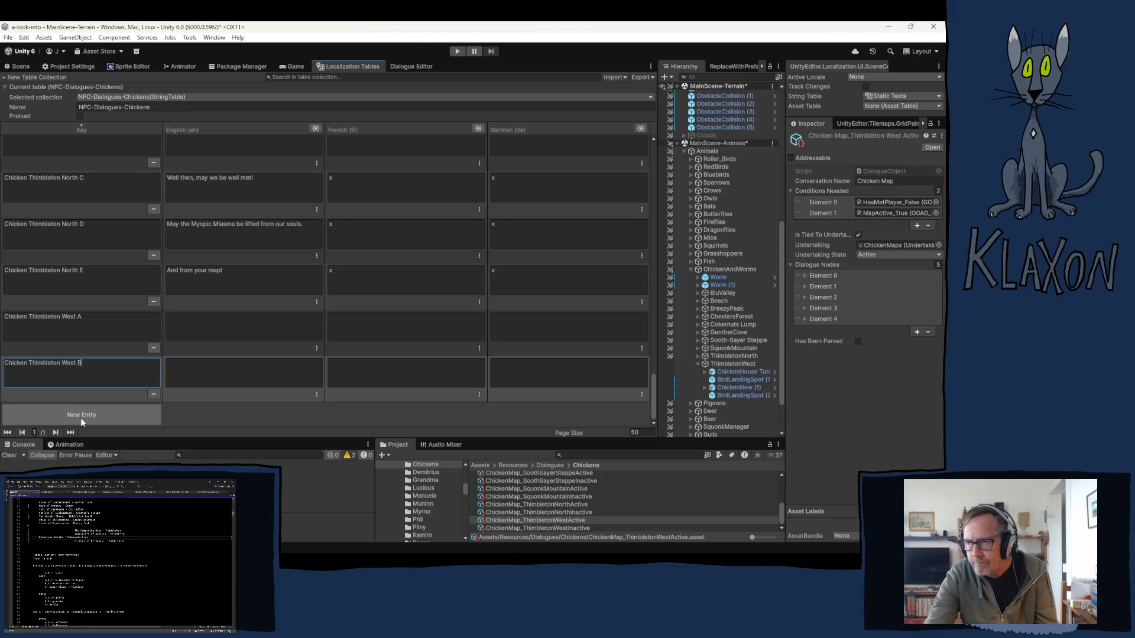
{"action": "left_click", "coordinate": [81, 415]}
{"action": "left_click", "coordinate": [72, 382]}
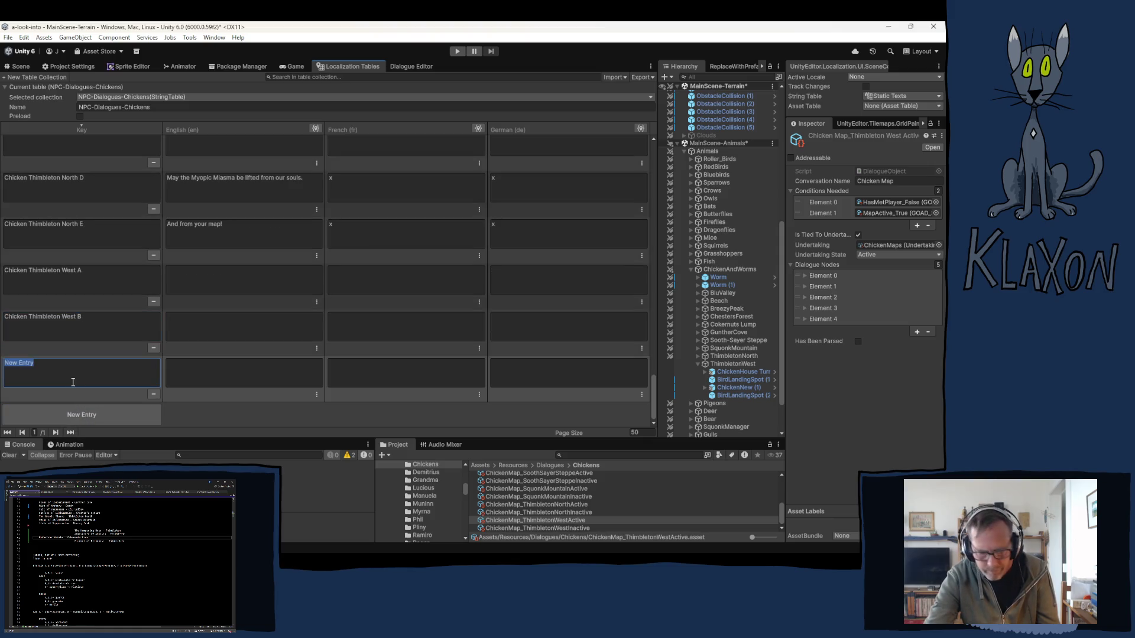
{"action": "key", "text": "ctrl+v"}
{"action": "type", "text": "C"}
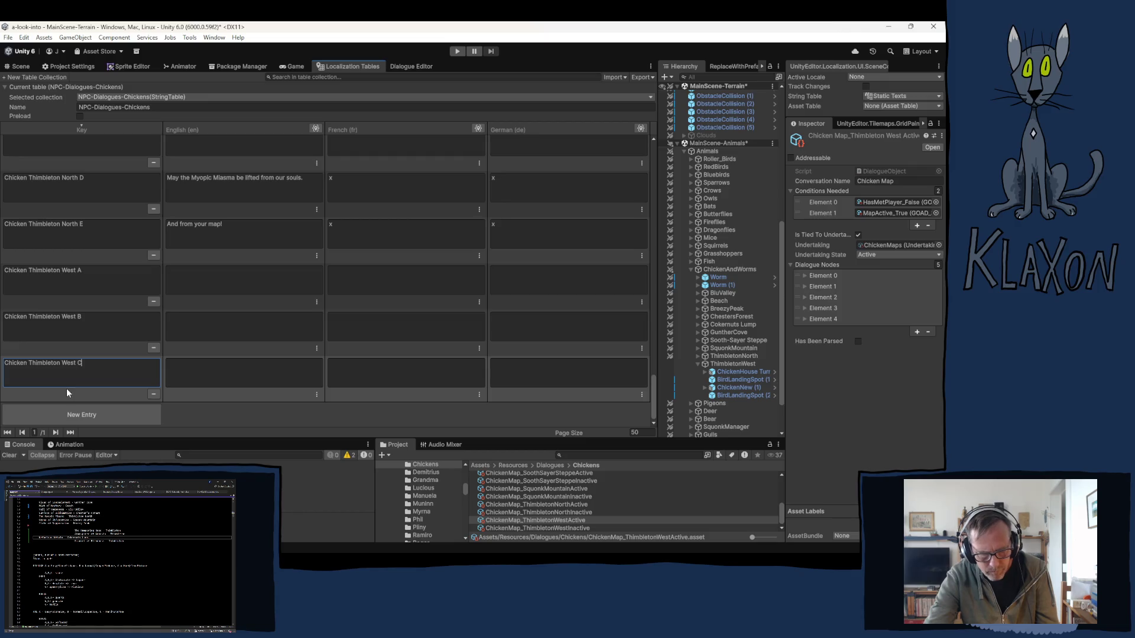
Add a fourth entry and paste the 'Chicken Thimbleton West C' key into its key field
{"action": "left_click", "coordinate": [81, 414]}
{"action": "left_click", "coordinate": [70, 377]}
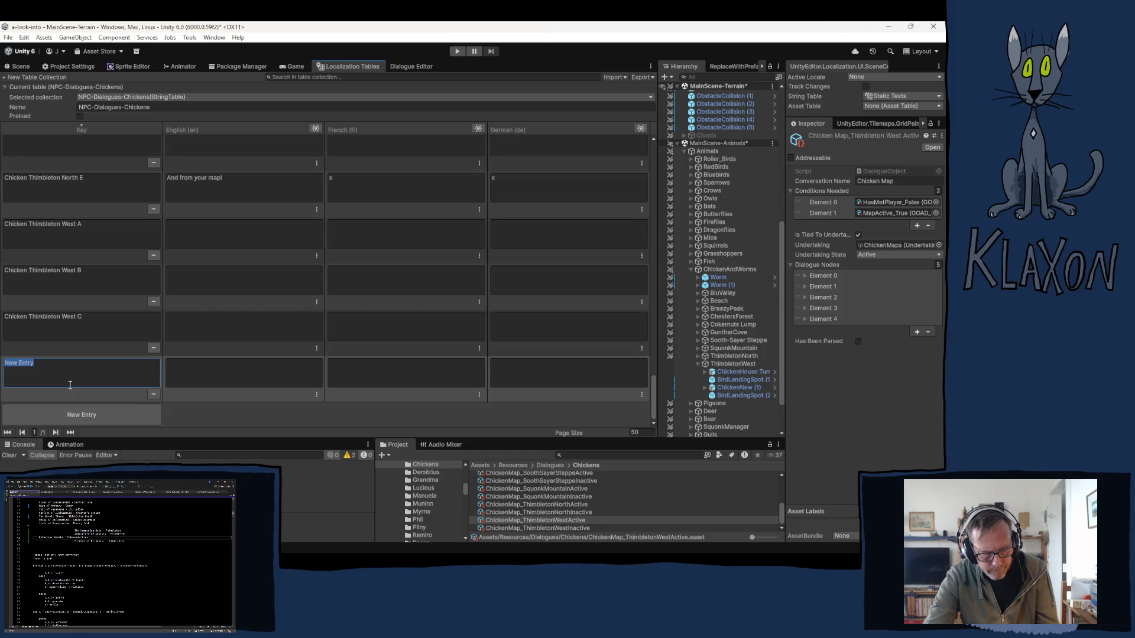
{"action": "left_click", "coordinate": [66, 379]}
{"action": "left_click", "coordinate": [60, 317]}
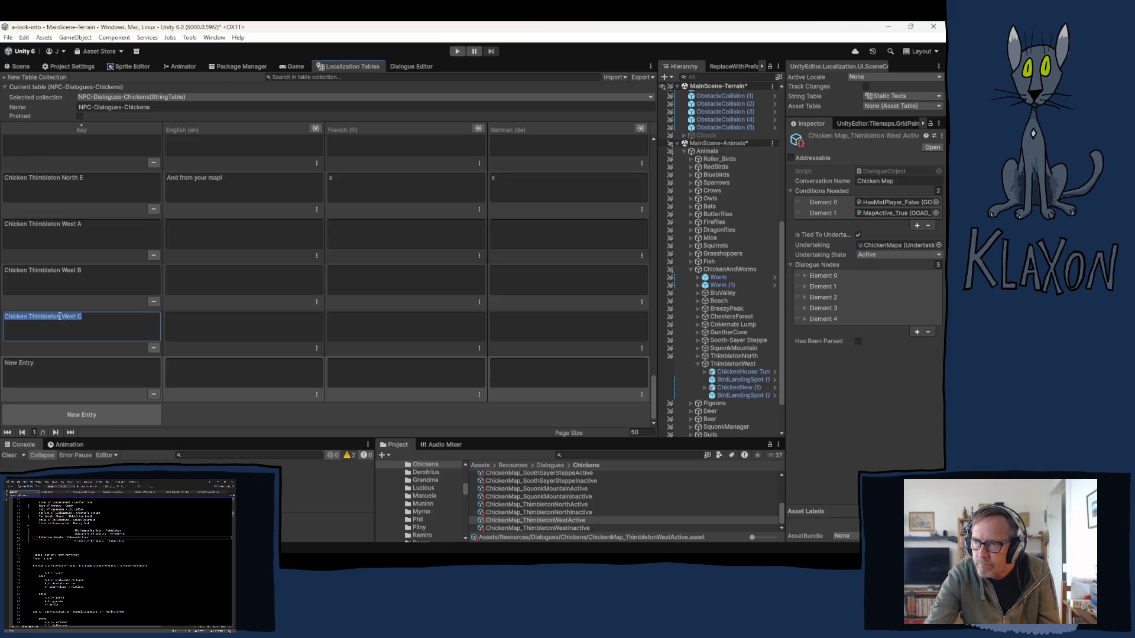
{"action": "key", "text": "ctrl+c"}
{"action": "left_click", "coordinate": [68, 383]}
{"action": "key", "text": "ctrl+v"}
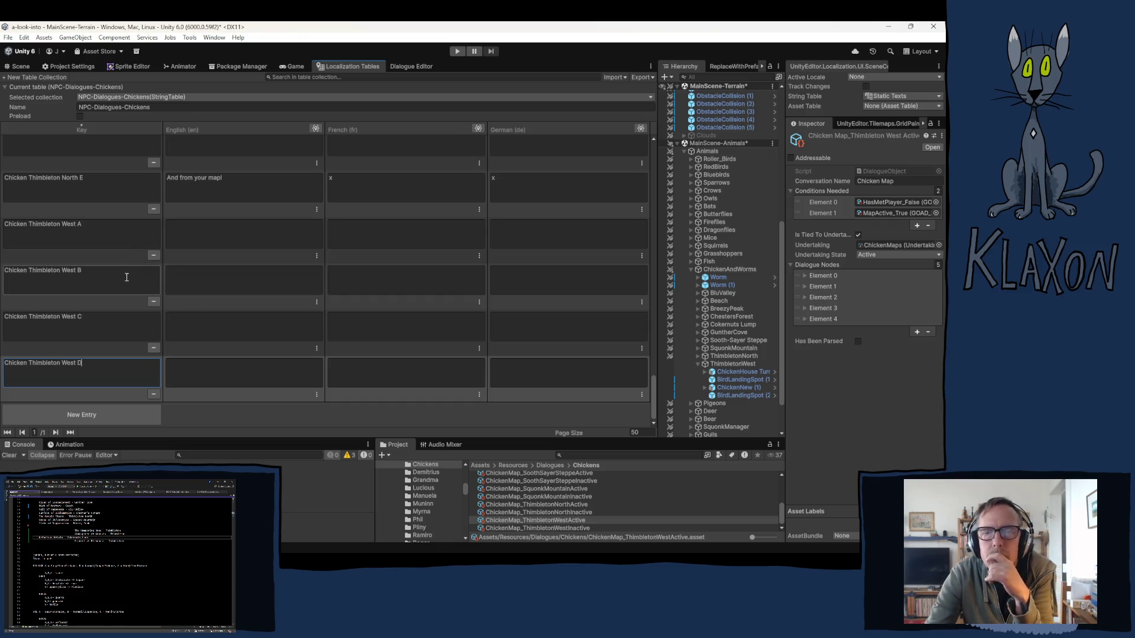
{"action": "left_click", "coordinate": [189, 236]}
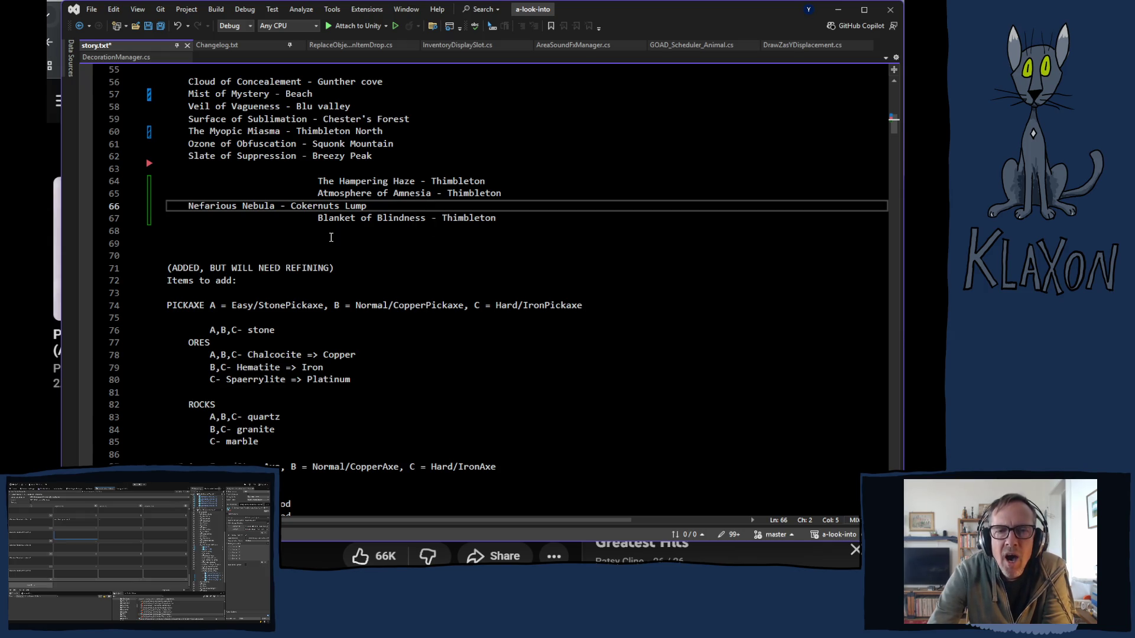
In story.txt, change the Blanket of Blindness location to 'Thimbleton West'
{"action": "left_click", "coordinate": [318, 208]}
{"action": "left_click", "coordinate": [498, 218]}
{"action": "left_click", "coordinate": [508, 207]}
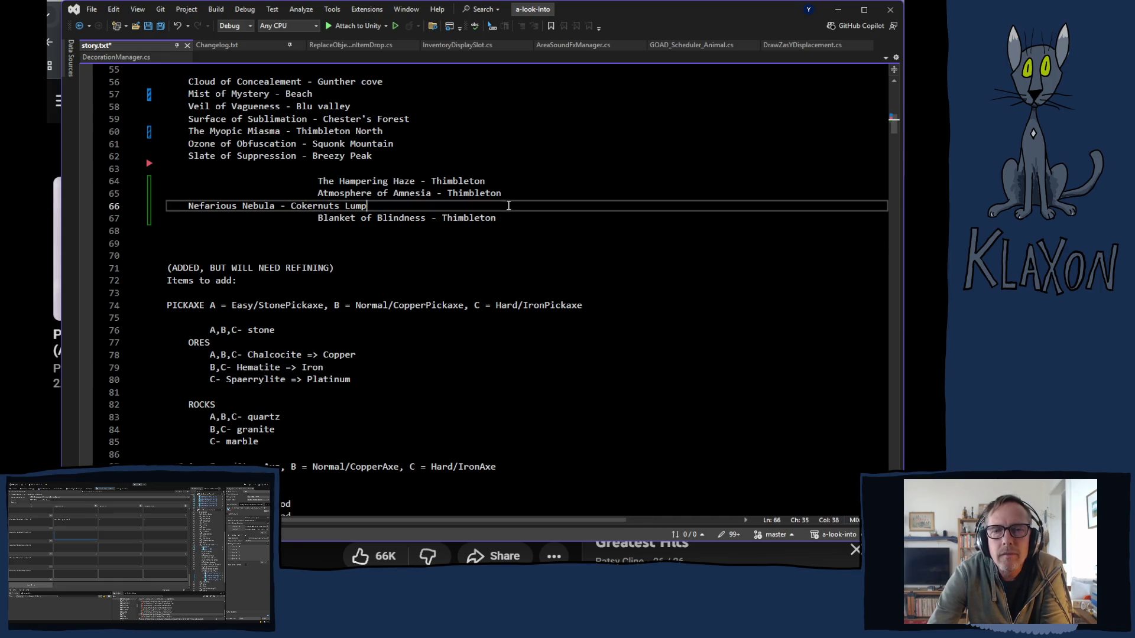
{"action": "left_click", "coordinate": [510, 218]}
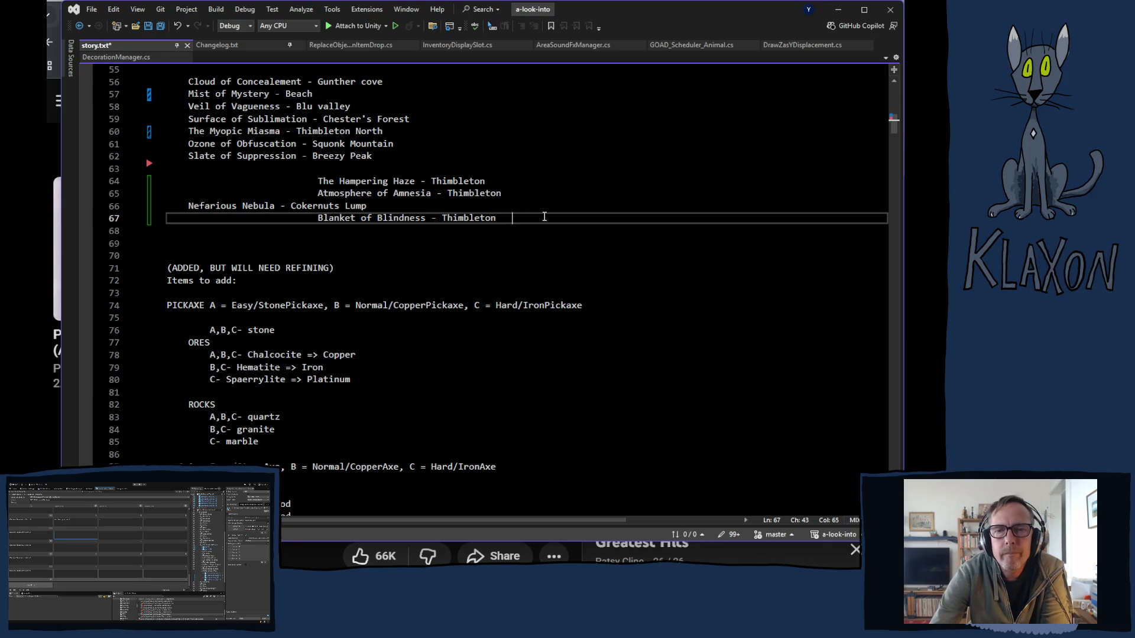
{"action": "key", "text": "BackSpace"}
{"action": "key", "text": "BackSpace"}
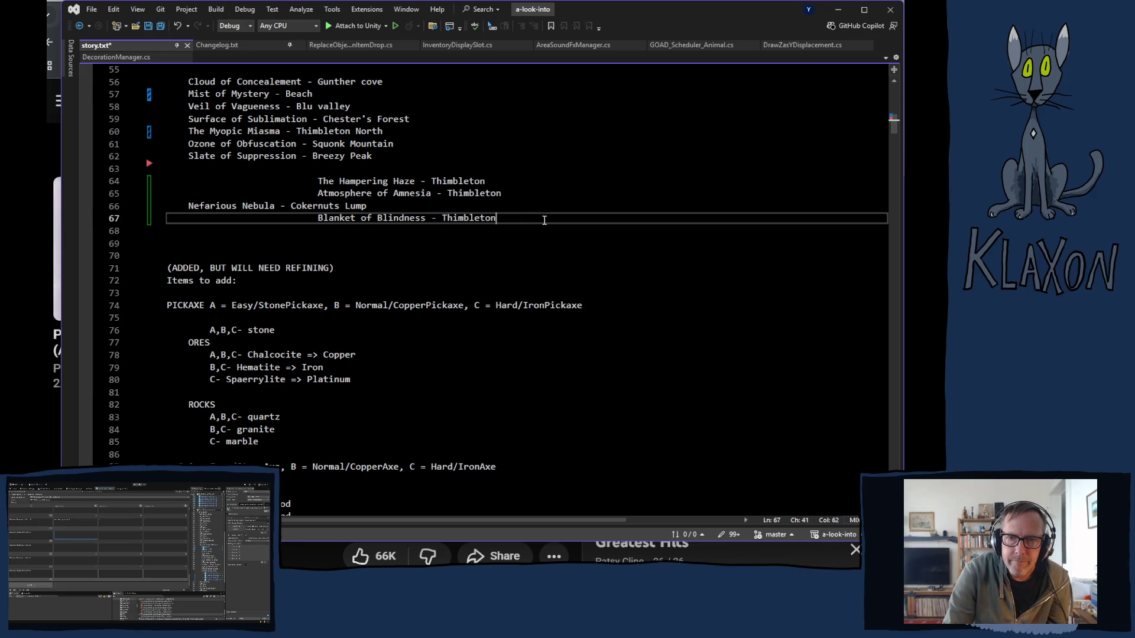
{"action": "type", "text": " West"}
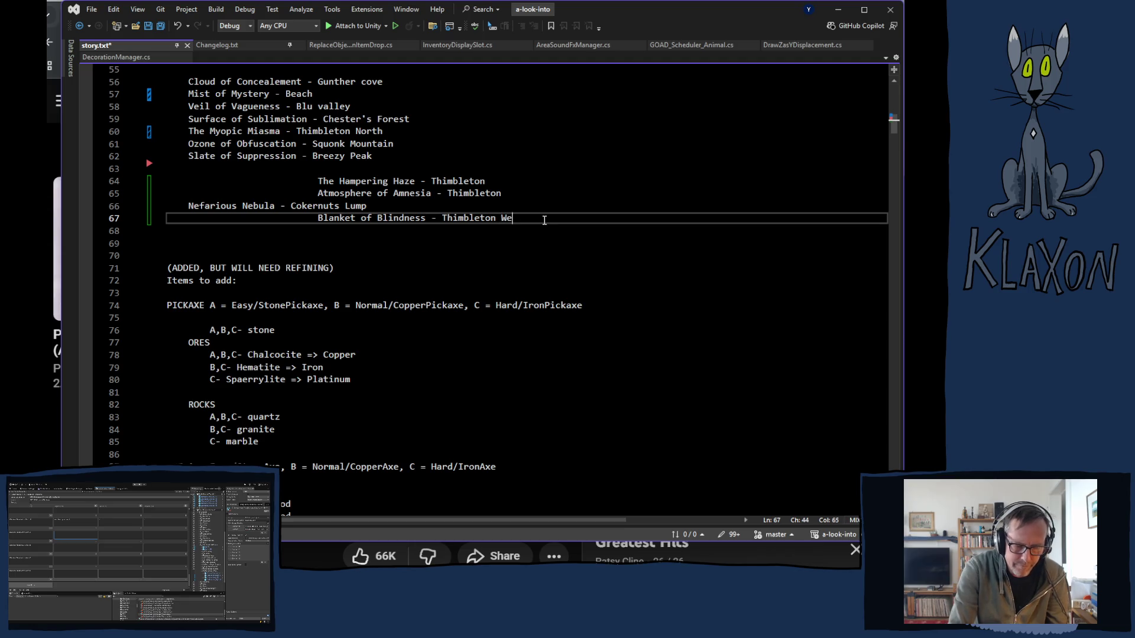
{"action": "key", "text": "Return"}
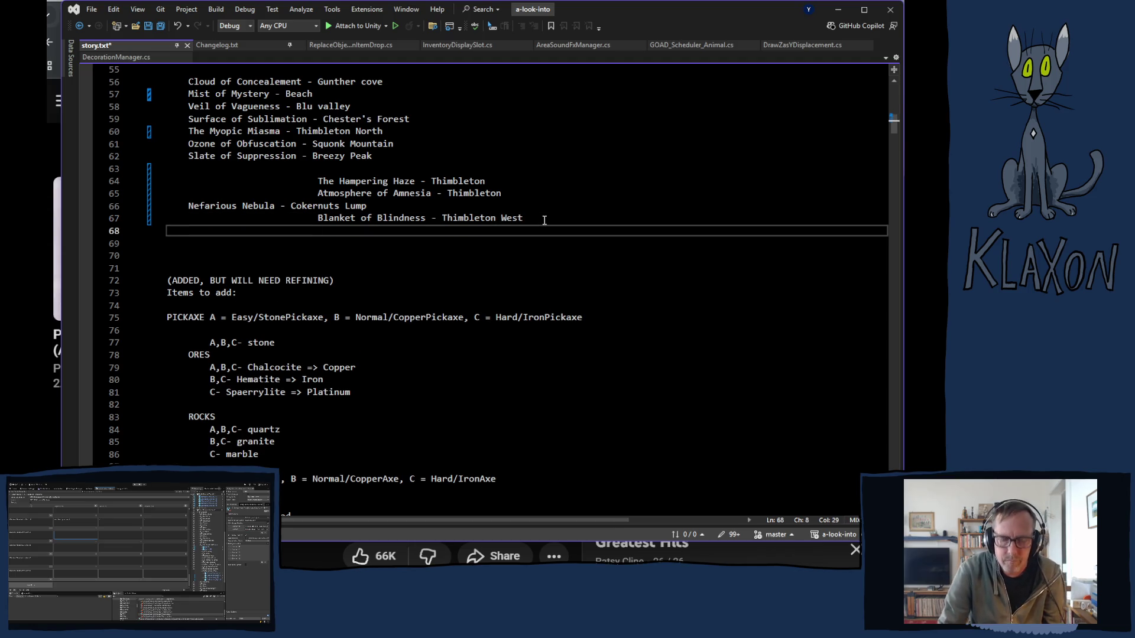
Remove the Blanket of Blindness line's extra indentation to align it with Nefarious Nebula
{"action": "key", "text": "ctrl+t"}
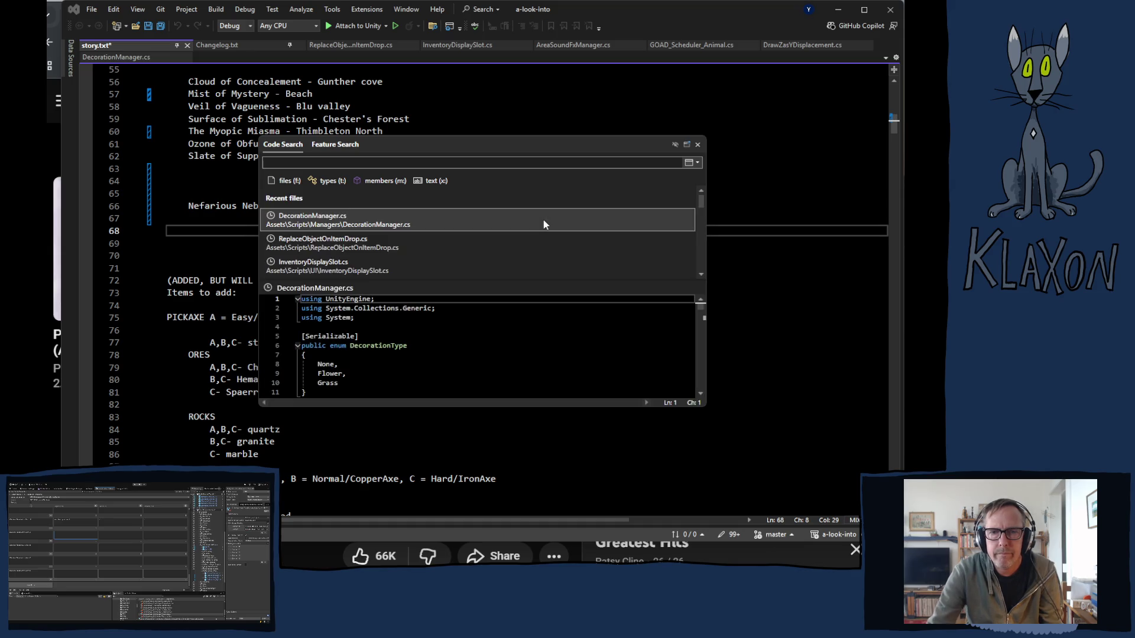
{"action": "left_click", "coordinate": [697, 144]}
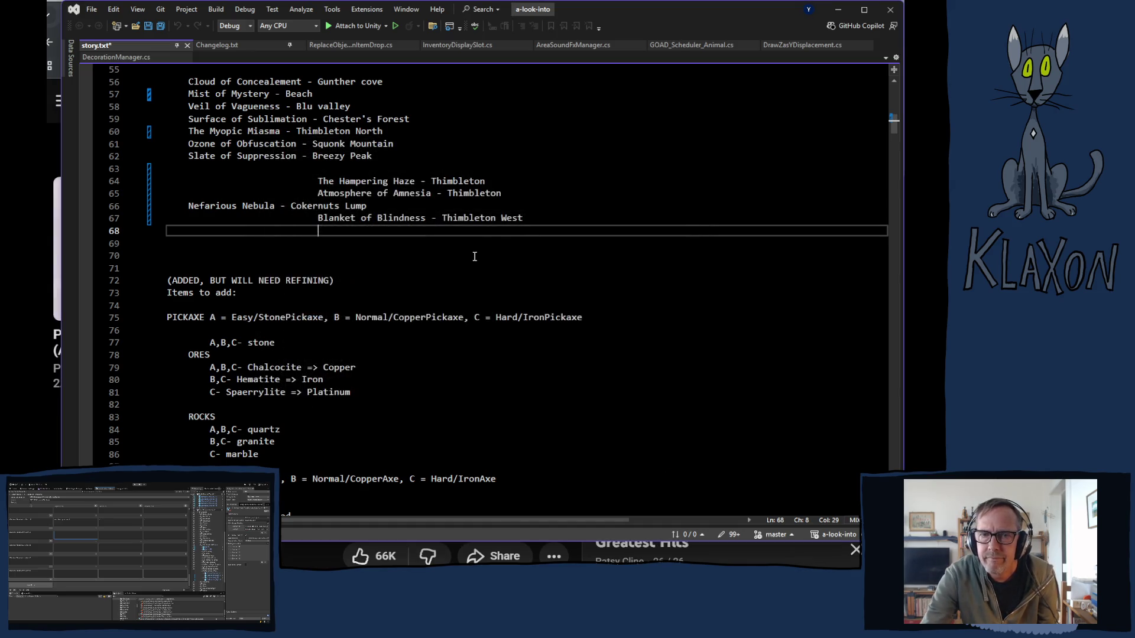
{"action": "left_click", "coordinate": [316, 207]}
{"action": "left_click", "coordinate": [319, 218]}
{"action": "key", "text": "BackSpace"}
{"action": "key", "text": "BackSpace"}
{"action": "key", "text": "BackSpace"}
{"action": "key", "text": "BackSpace"}
{"action": "key", "text": "BackSpace"}
{"action": "key", "text": "BackSpace"}
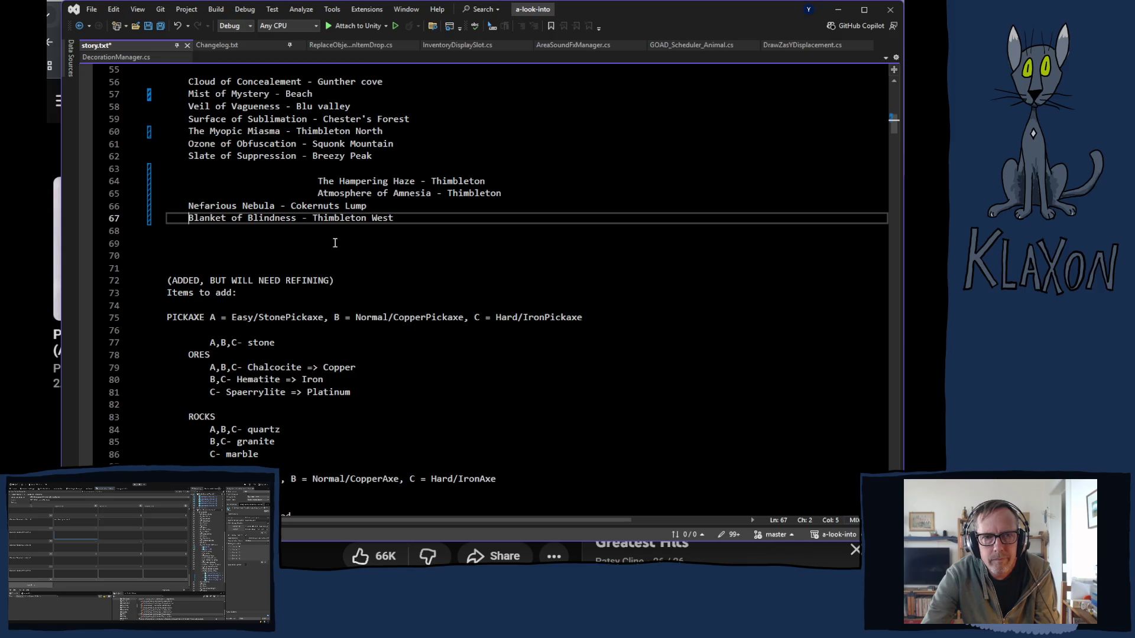